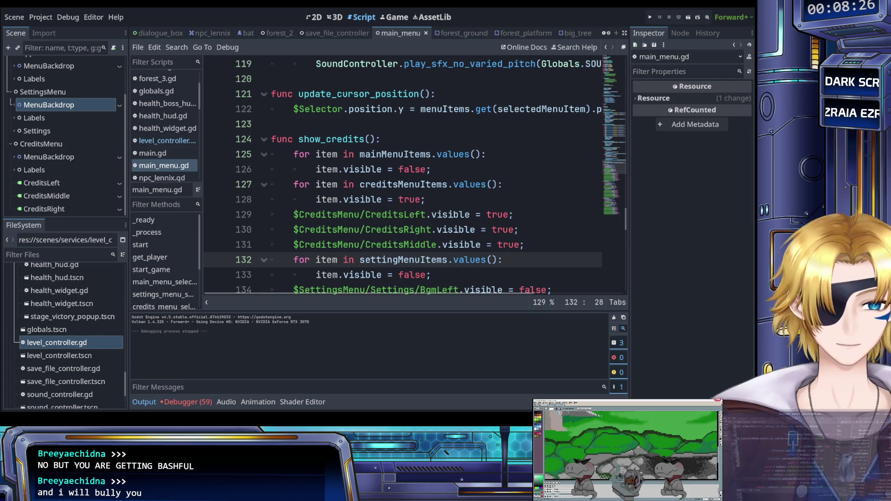
# Review the menu show/hide code around lines 104–128 of main_menu.gd
pyautogui.click(392, 199)
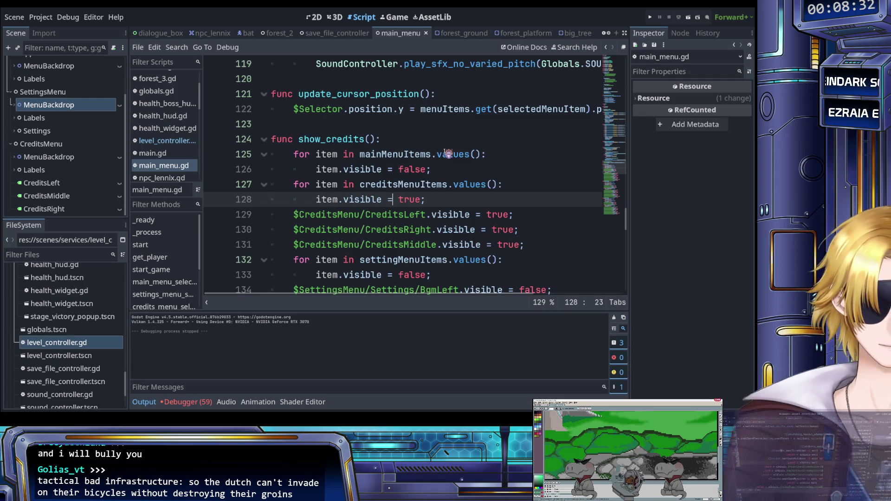
pyautogui.scroll(7, 449, 149)
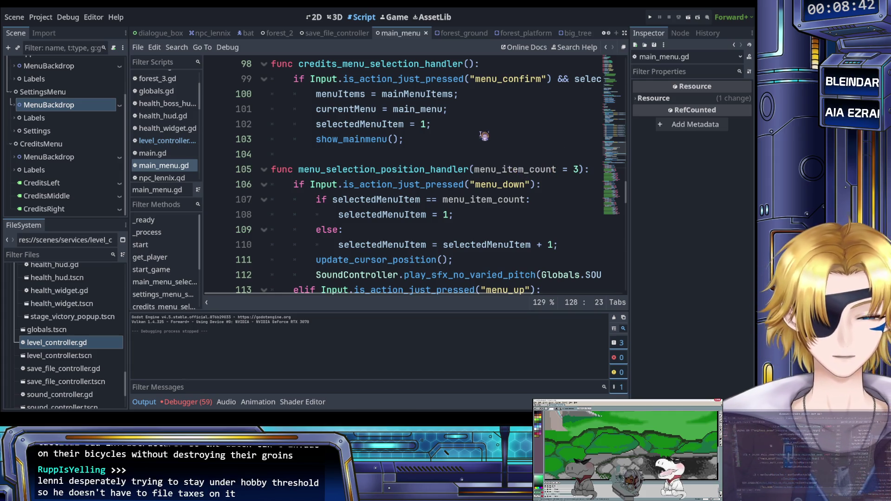
pyautogui.click(465, 141)
pyautogui.click(443, 155)
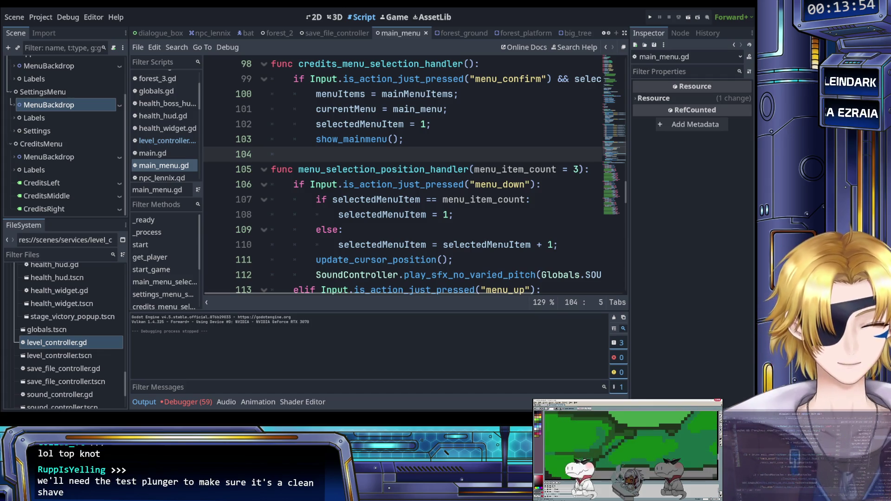
pyautogui.click(444, 230)
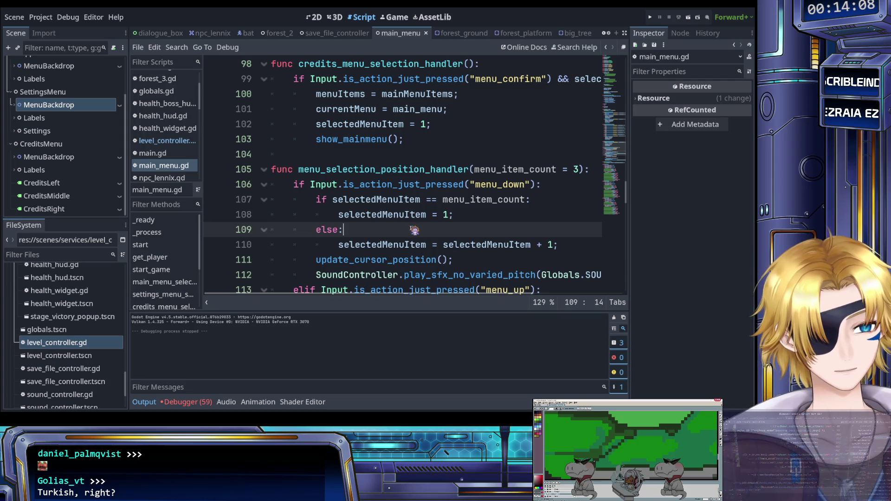
# Jump from line 47's menu_selection_position_handler call to its definition
pyautogui.scroll(2, 415, 230)
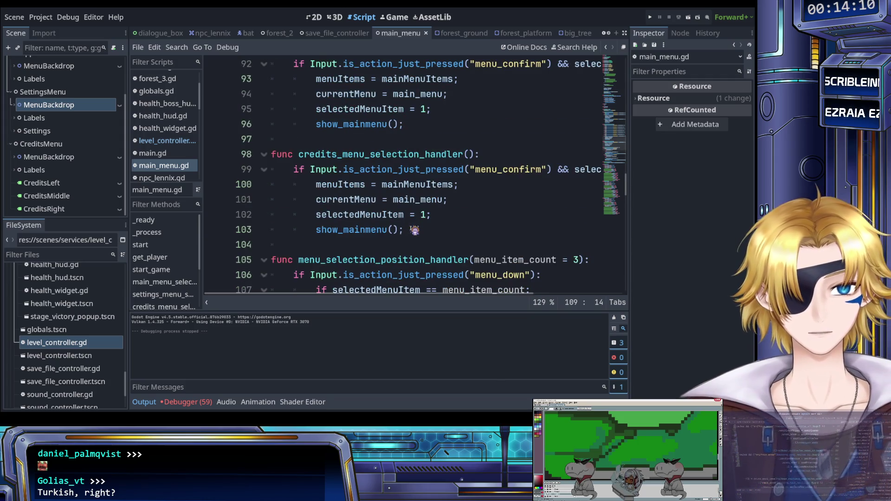
pyautogui.scroll(12, 414, 229)
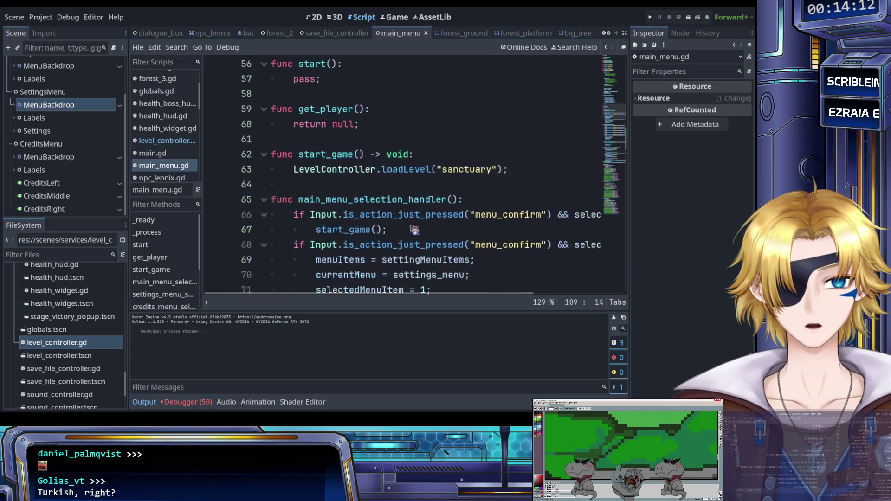
pyautogui.scroll(6, 413, 231)
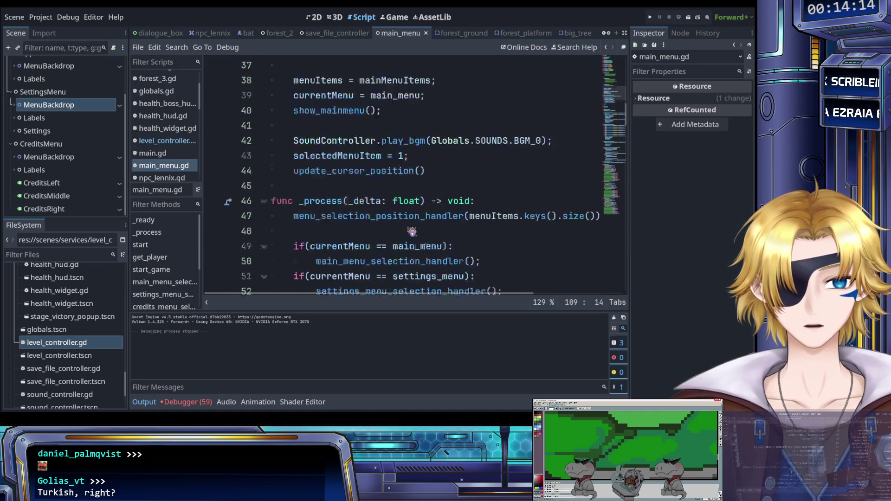
pyautogui.scroll(3, 408, 233)
pyautogui.scroll(-7, 392, 230)
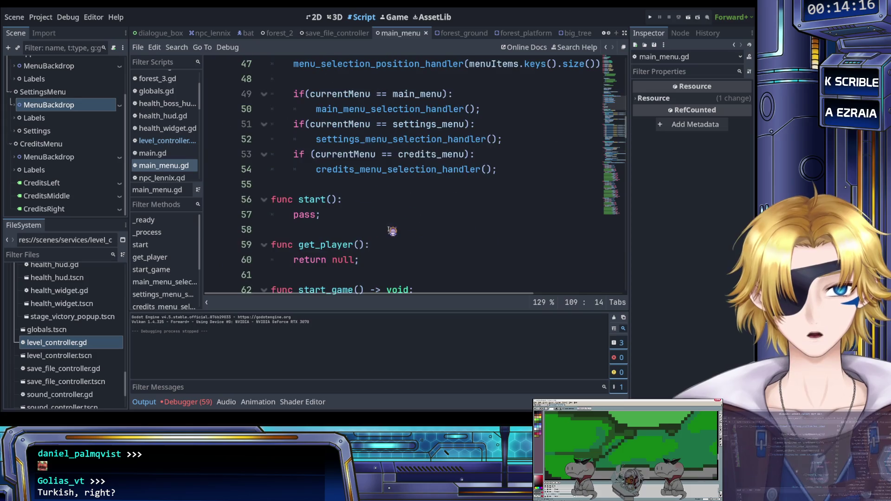
pyautogui.scroll(5, 392, 223)
pyautogui.scroll(-3, 390, 213)
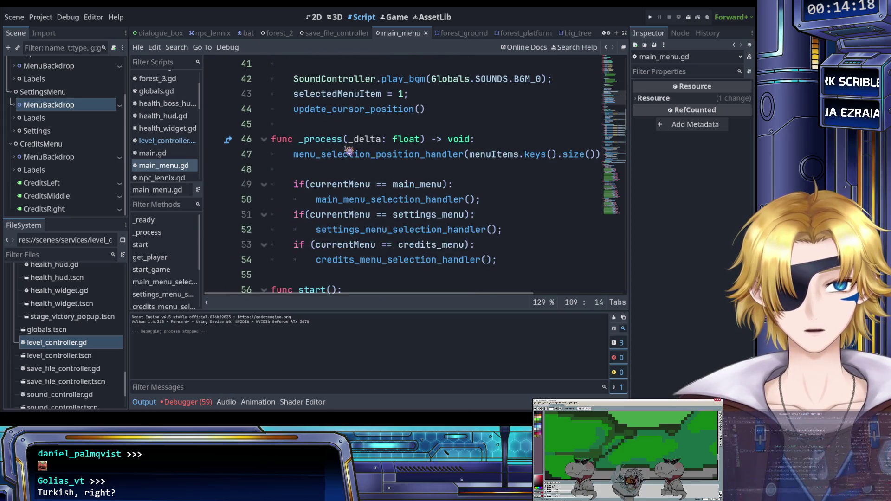
pyautogui.click(344, 155)
pyautogui.scroll(1, 371, 165)
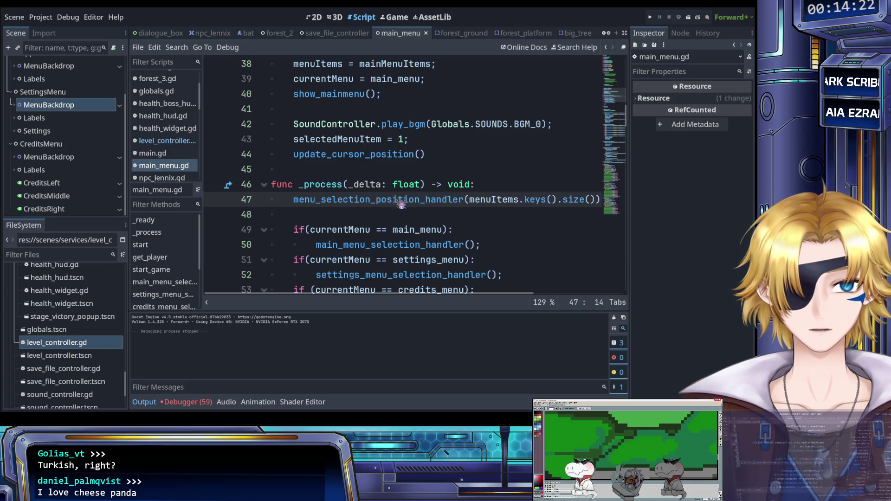
pyautogui.keyDown('ctrl'); pyautogui.click(433, 205); pyautogui.keyUp('ctrl')
pyautogui.scroll(-1, 427, 218)
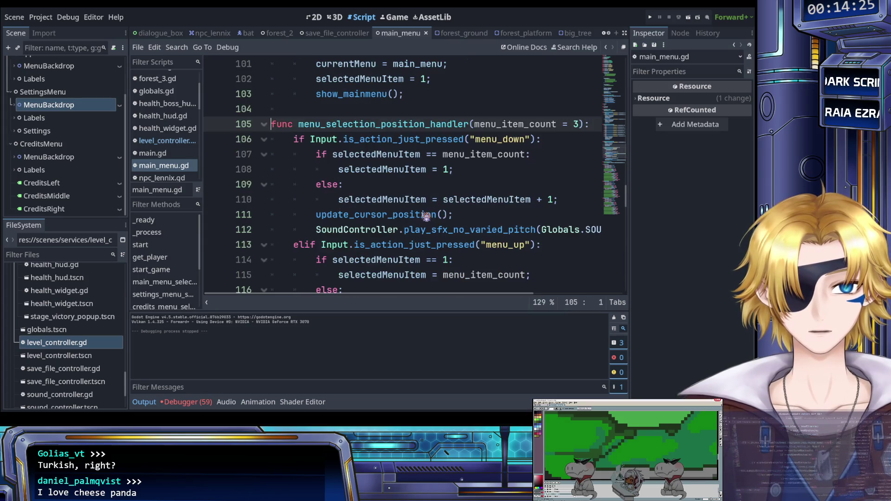
pyautogui.click(427, 188)
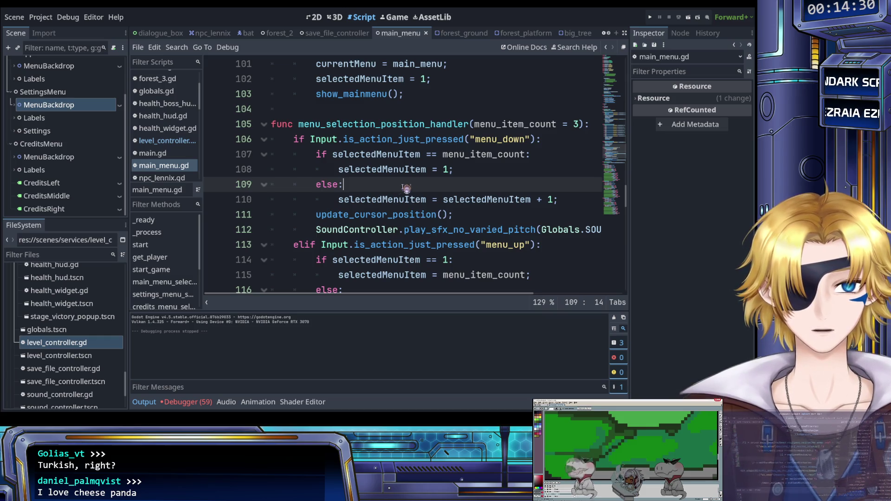
# Go to the update_cursor_position definition and select position.y in the Selector line
pyautogui.keyDown('ctrl'); pyautogui.click(385, 215); pyautogui.keyUp('ctrl')
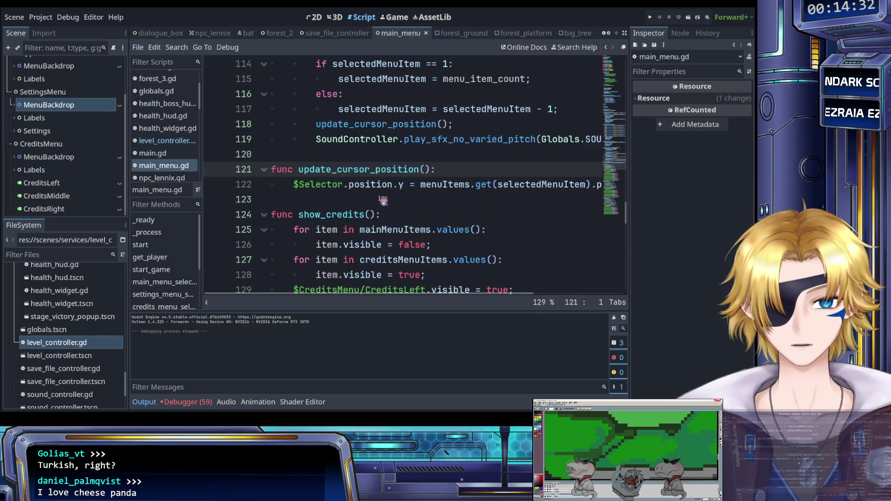
pyautogui.hscroll(4, 371, 194)
pyautogui.hscroll(-4, 372, 194)
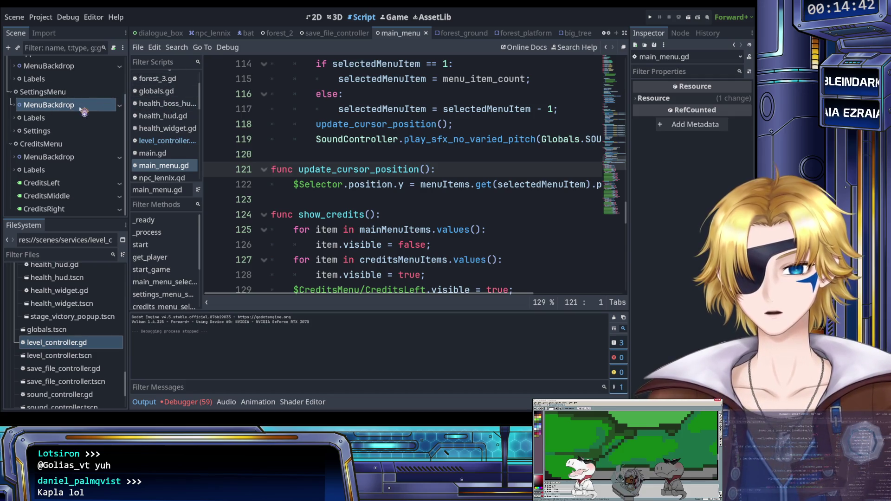
pyautogui.scroll(3, 59, 116)
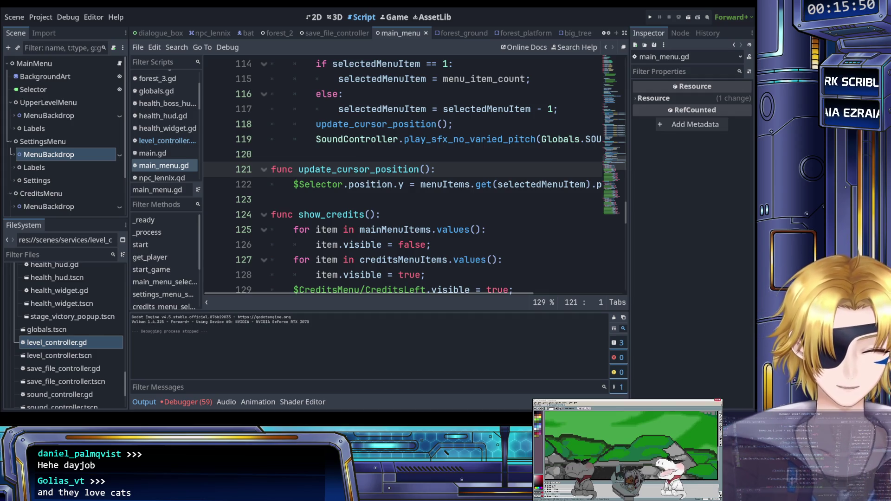
pyautogui.click(389, 244)
pyautogui.click(375, 199)
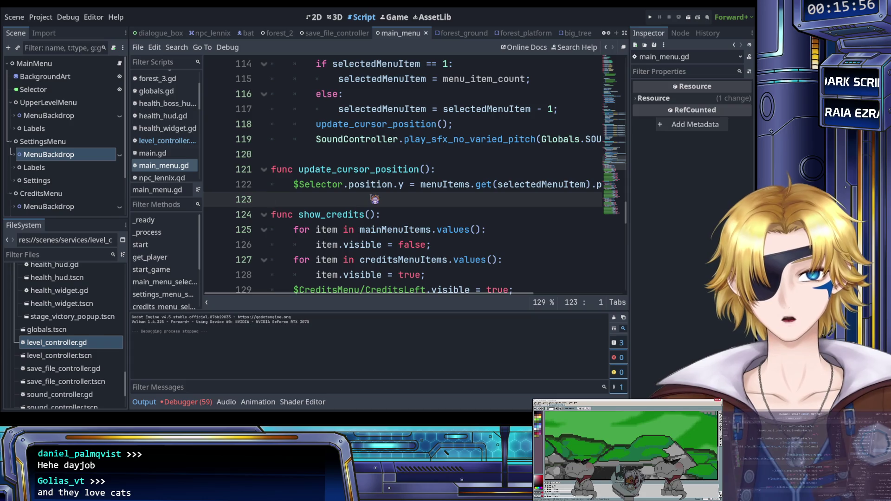
pyautogui.scroll(1, 366, 228)
pyautogui.moveTo(349, 229); pyautogui.dragTo(404, 229)
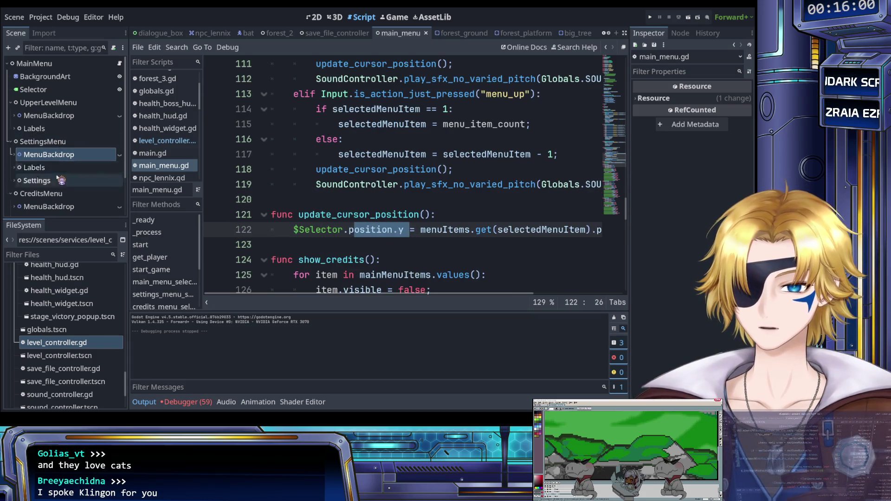
# Inspect the Selector node's Transform: size 124 × 45, position 236, 124
pyautogui.click(33, 89)
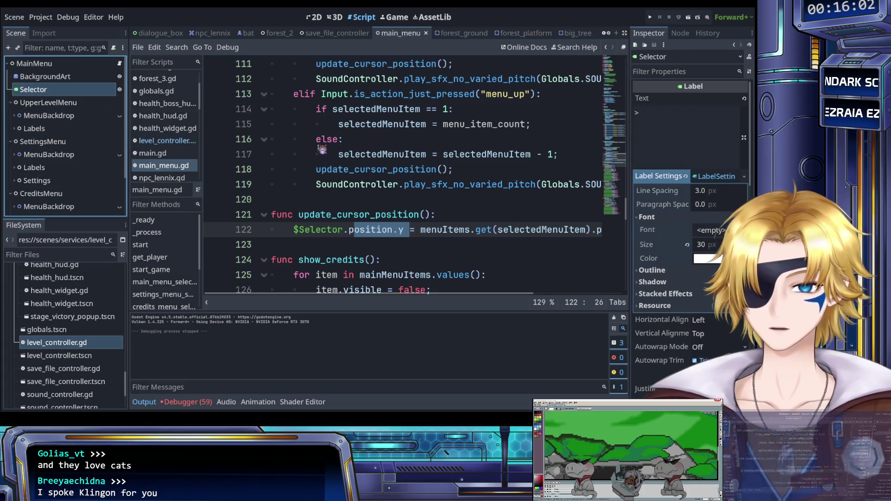
pyautogui.scroll(-3, 677, 263)
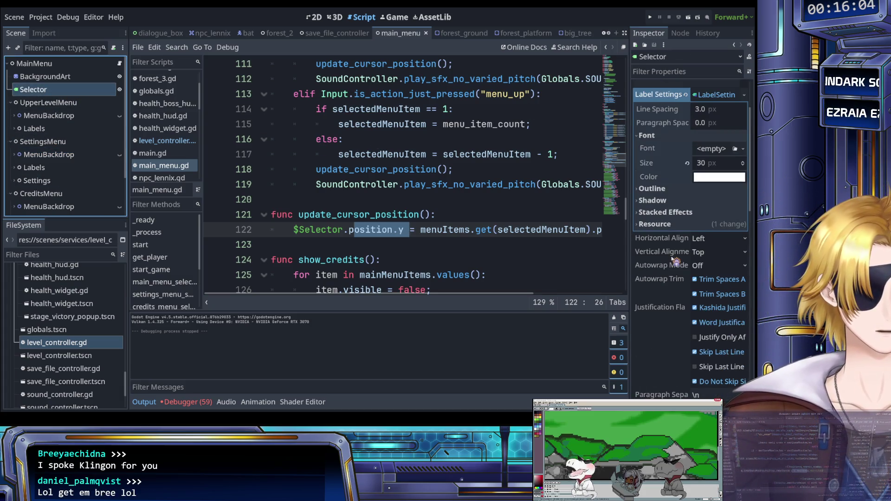
pyautogui.scroll(-2, 685, 246)
pyautogui.scroll(-10, 682, 235)
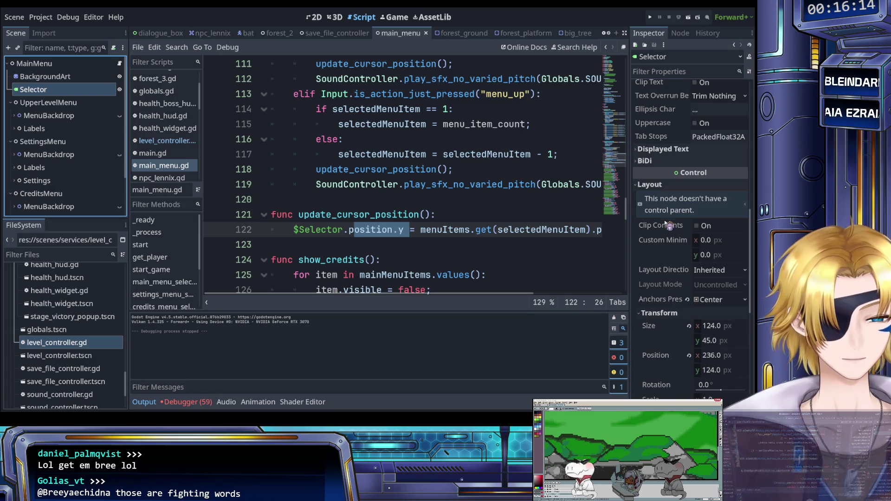
pyautogui.scroll(-3, 671, 237)
pyautogui.scroll(-3, 672, 237)
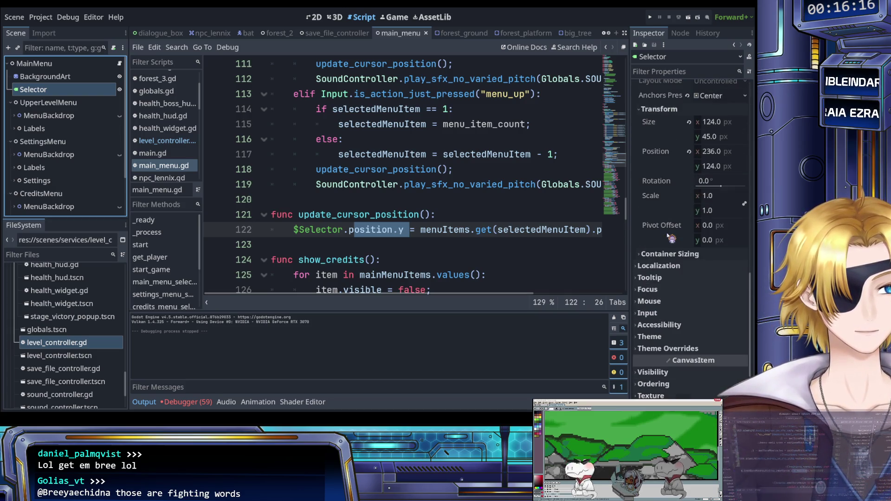
pyautogui.scroll(3, 672, 238)
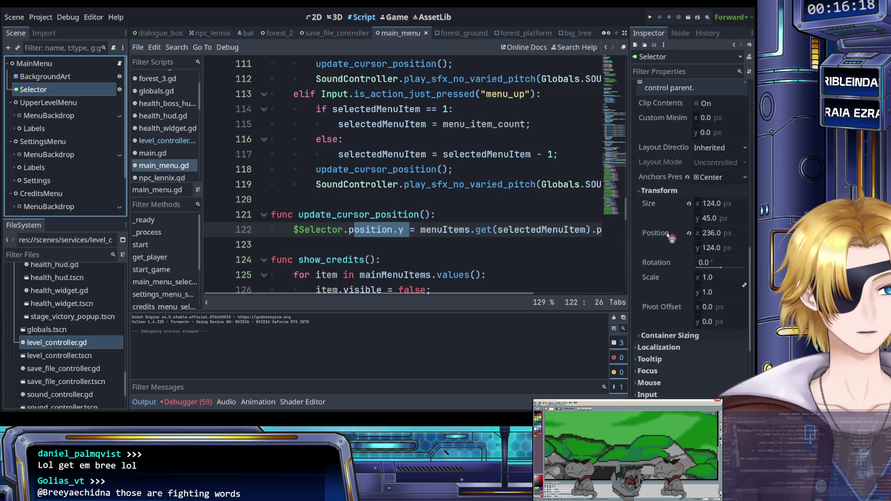
pyautogui.scroll(3, 672, 238)
pyautogui.scroll(-3, 671, 238)
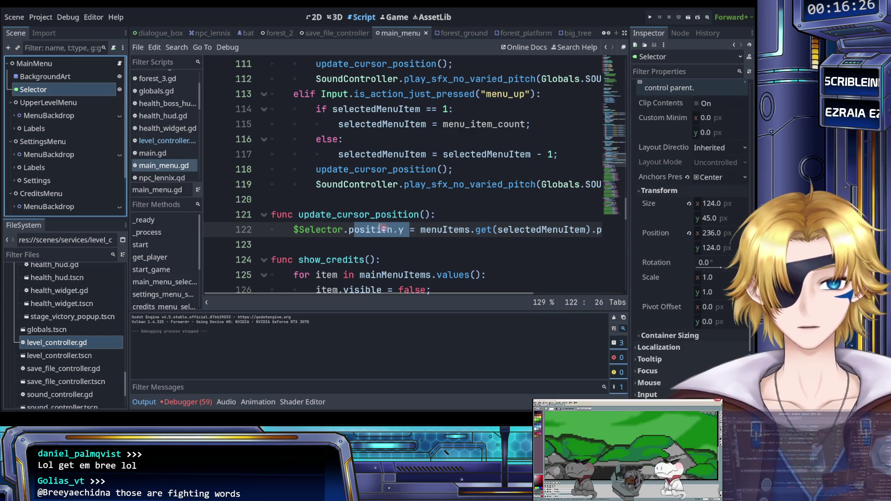
# Add an 'if currentMenu == main_menu:' branch setting $Selector.position.x = 236
pyautogui.click(356, 229)
pyautogui.hotkey('ctrl', 'shift', 'Return')
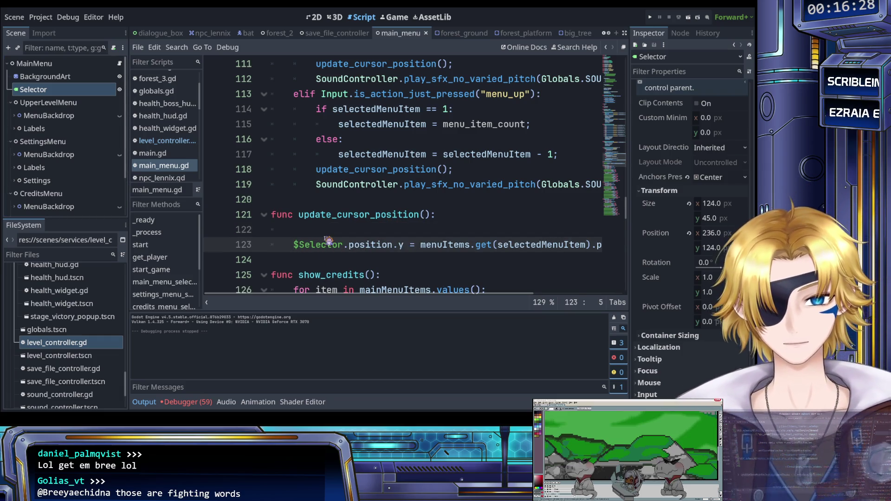
pyautogui.write('if ')
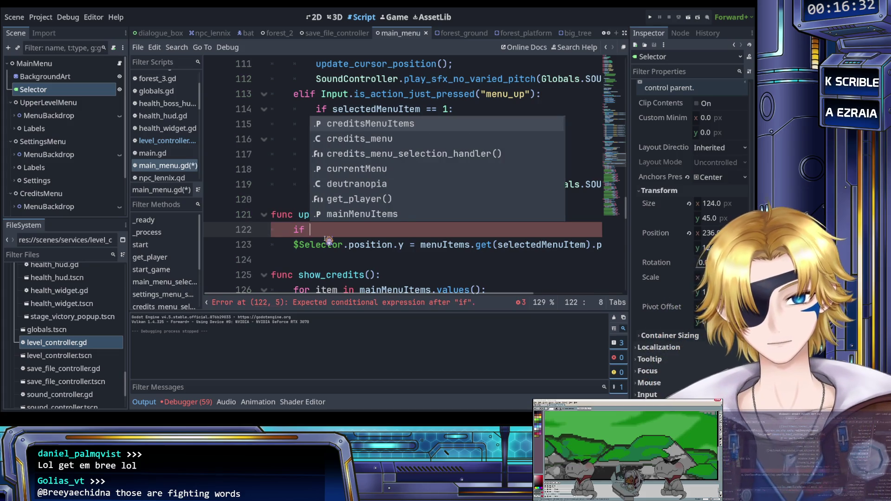
pyautogui.write('currentMenu ')
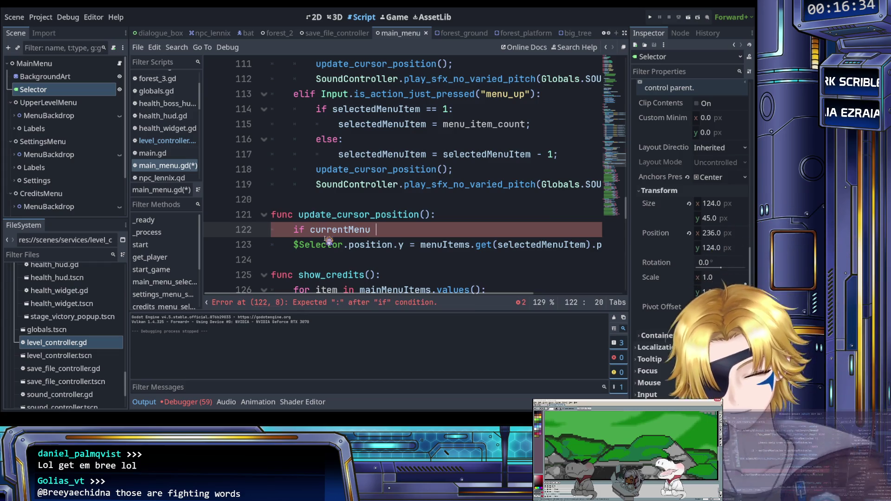
pyautogui.write('== mai')
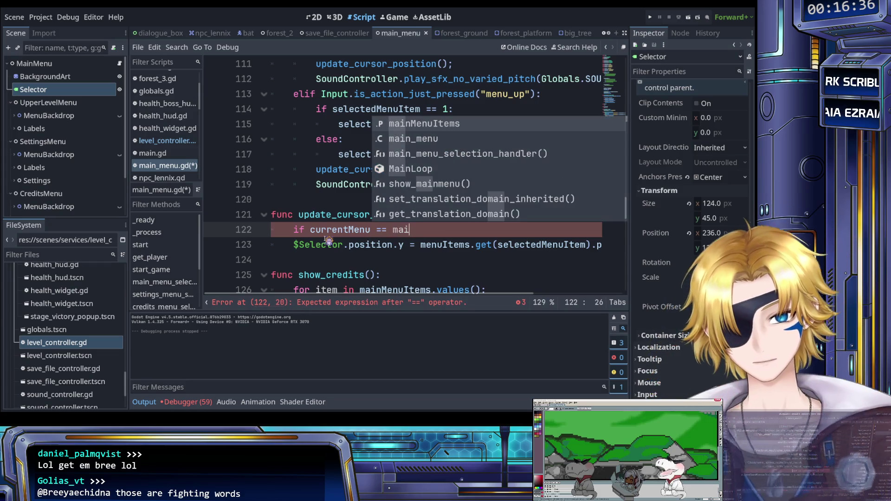
pyautogui.write('n_menu')
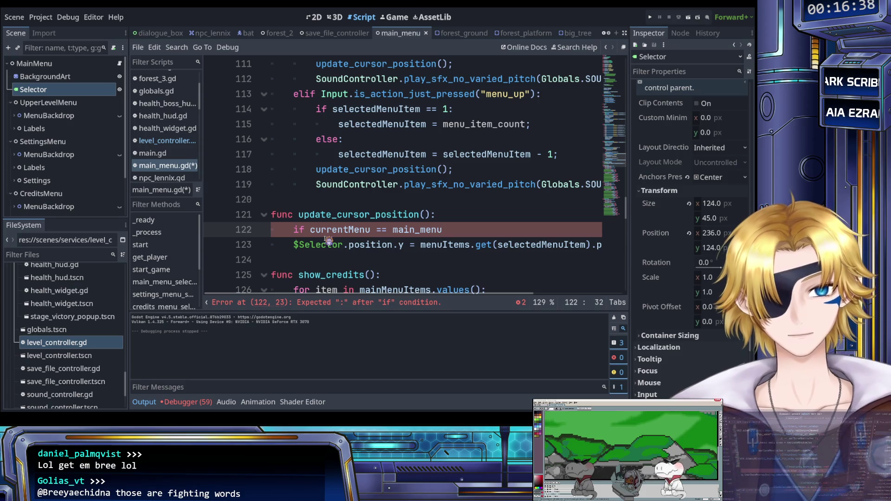
pyautogui.write(':')
pyautogui.press('Down')
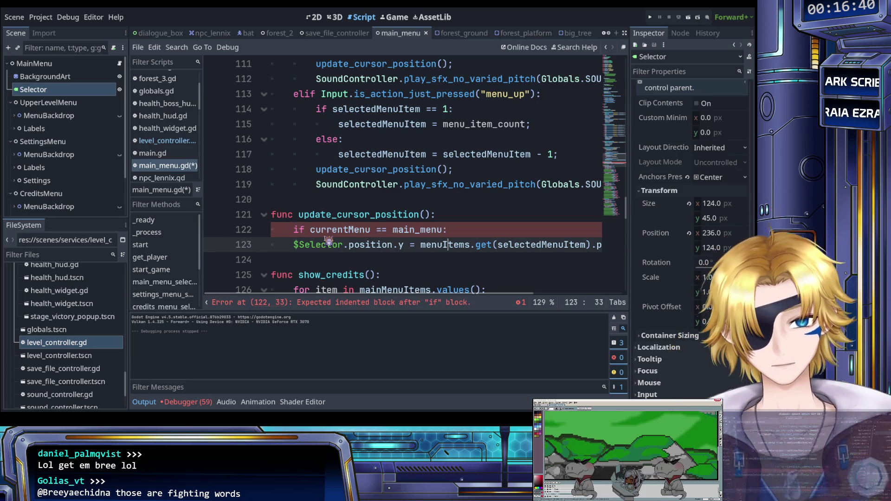
pyautogui.press('Return')
pyautogui.press('Up')
pyautogui.press('Tab')
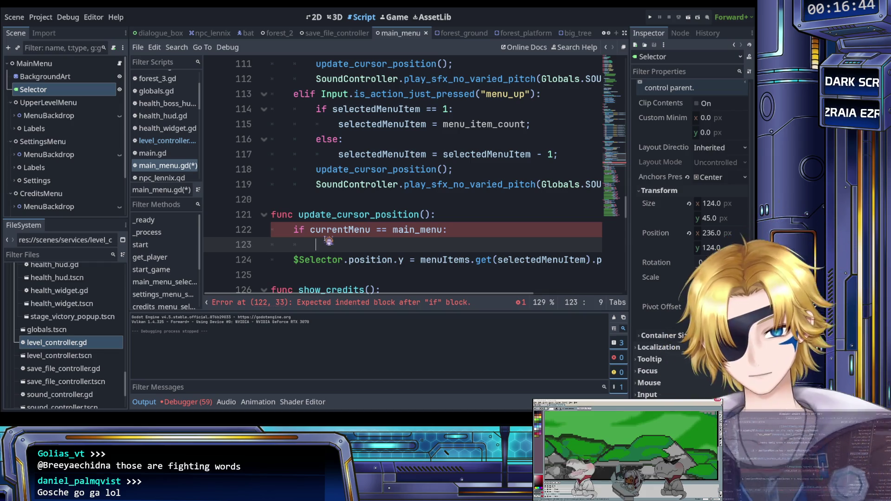
pyautogui.write('$Selector.position.x = 236;')
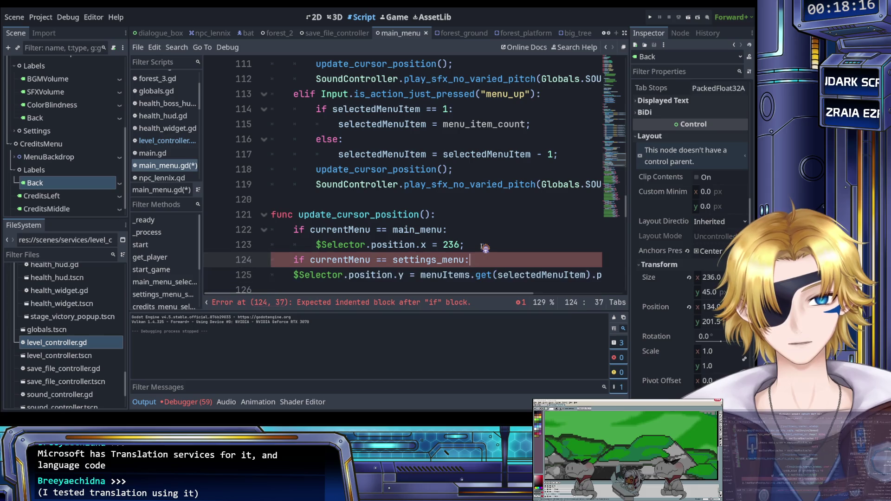
pyautogui.press('Return')
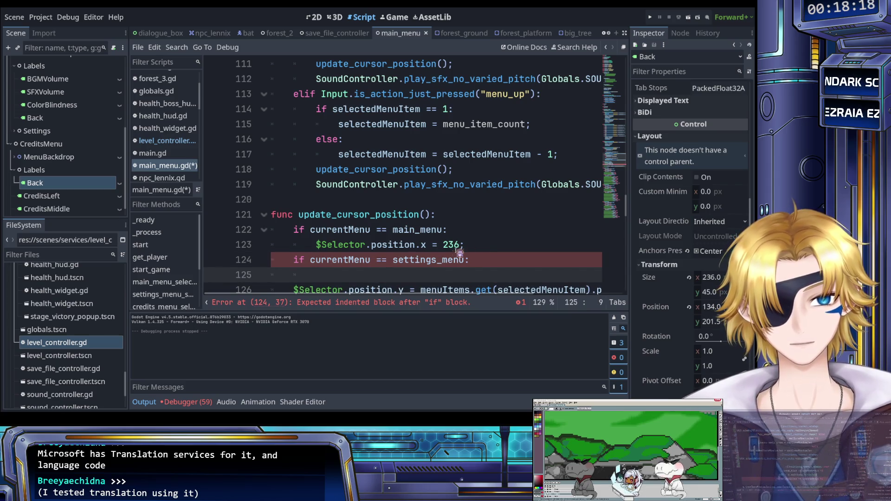
pyautogui.moveTo(477, 247); pyautogui.dragTo(319, 246)
pyautogui.hotkey('ctrl', 'c')
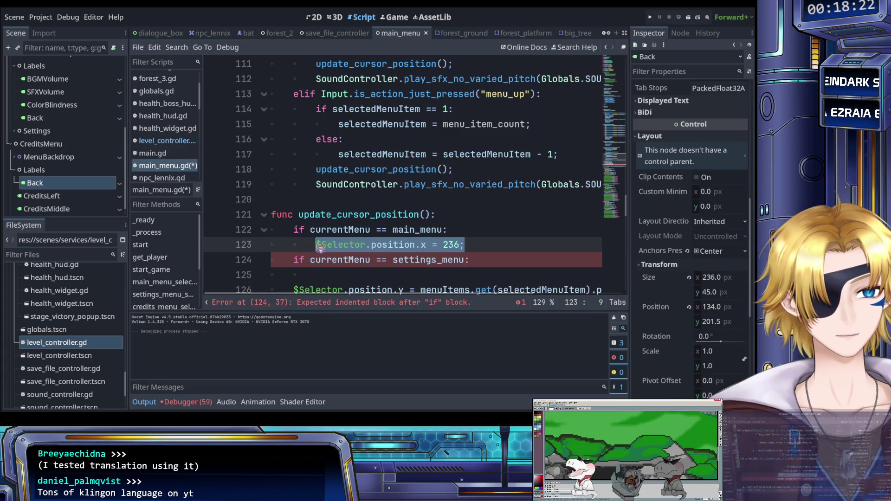
# Give the settings_menu branch the same x line with 112 instead of 236, and save
pyautogui.click(352, 278)
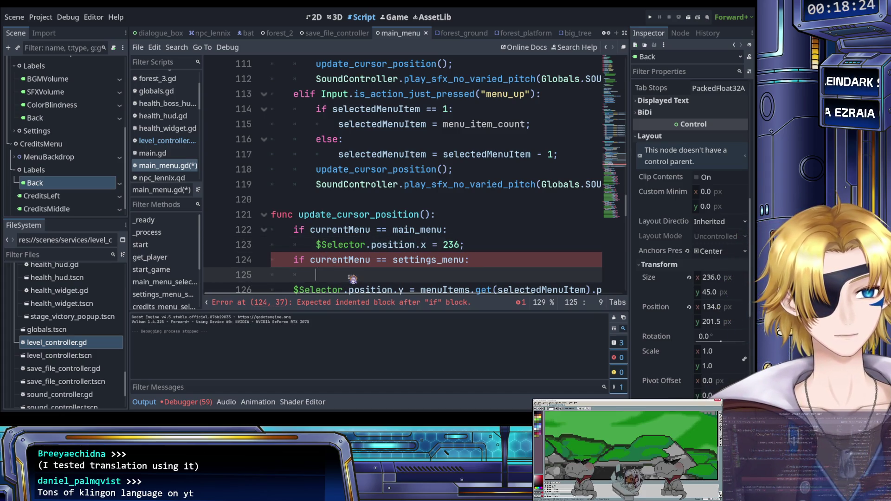
pyautogui.hotkey('ctrl', 'v')
pyautogui.doubleClick(450, 275)
pyautogui.write('112')
pyautogui.hotkey('ctrl', 's')
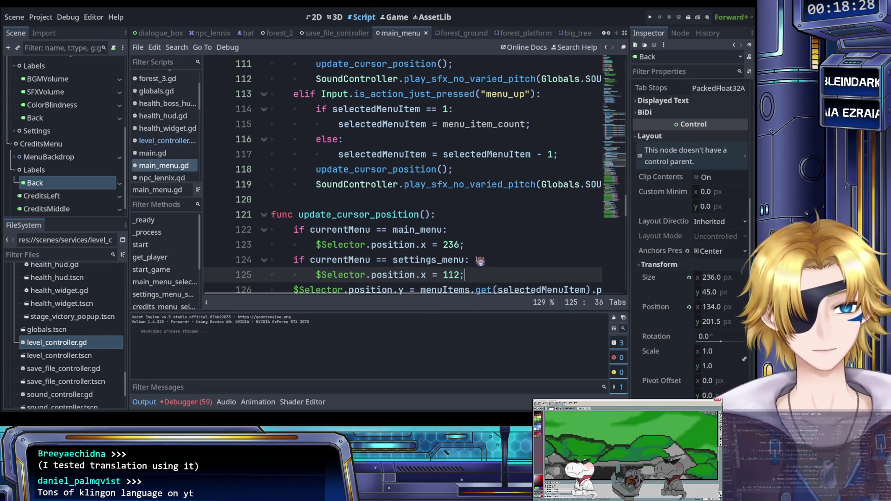
# Duplicate the settings branch as a credits_menu branch with x 112 and save
pyautogui.scroll(-1, 485, 265)
pyautogui.click(483, 228)
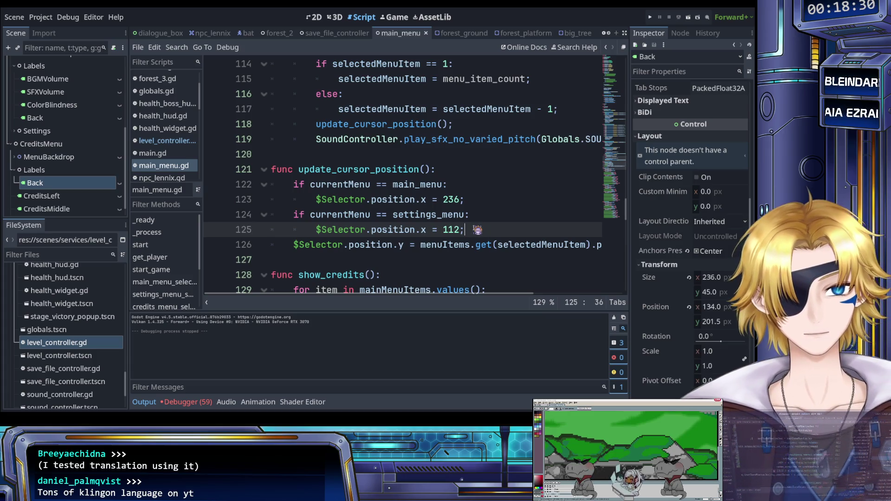
pyautogui.moveTo(478, 229); pyautogui.dragTo(307, 214)
pyautogui.hotkey('ctrl', 'c')
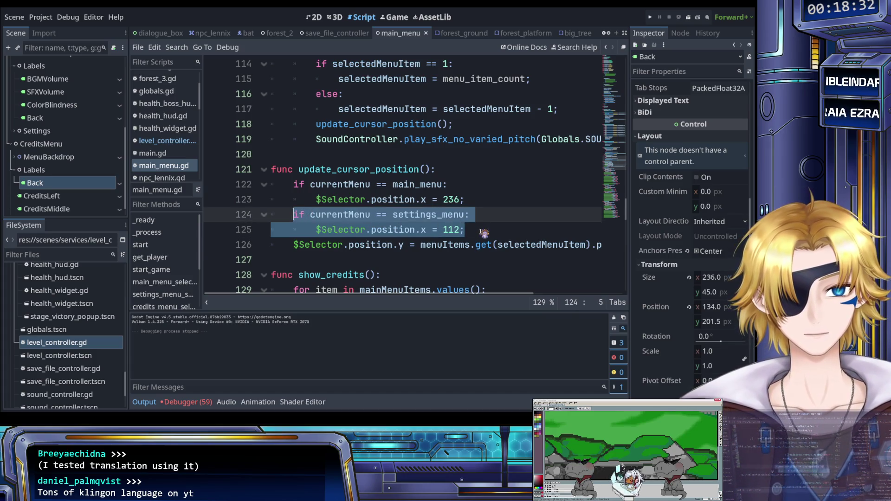
pyautogui.click(483, 229)
pyautogui.press('Return')
pyautogui.hotkey('ctrl', 'v')
pyautogui.click(355, 246)
pyautogui.hotkey('shift', 'Tab')
pyautogui.moveTo(392, 244); pyautogui.dragTo(468, 246)
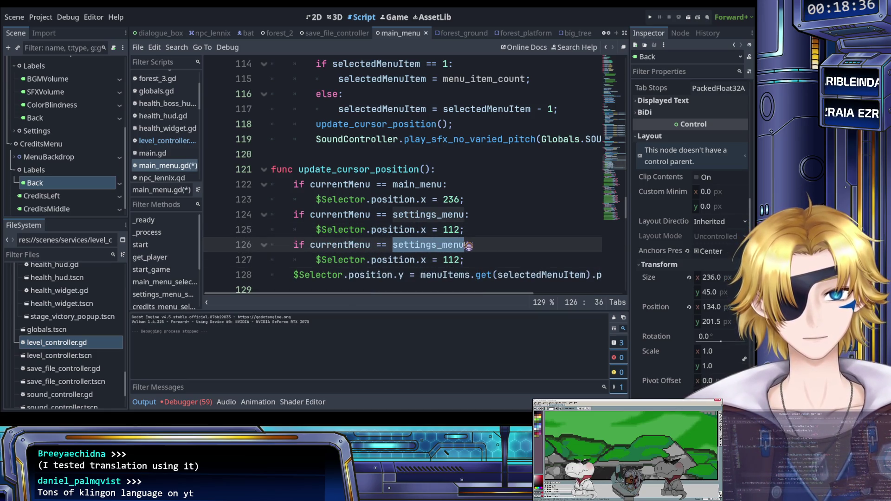
pyautogui.write('credits')
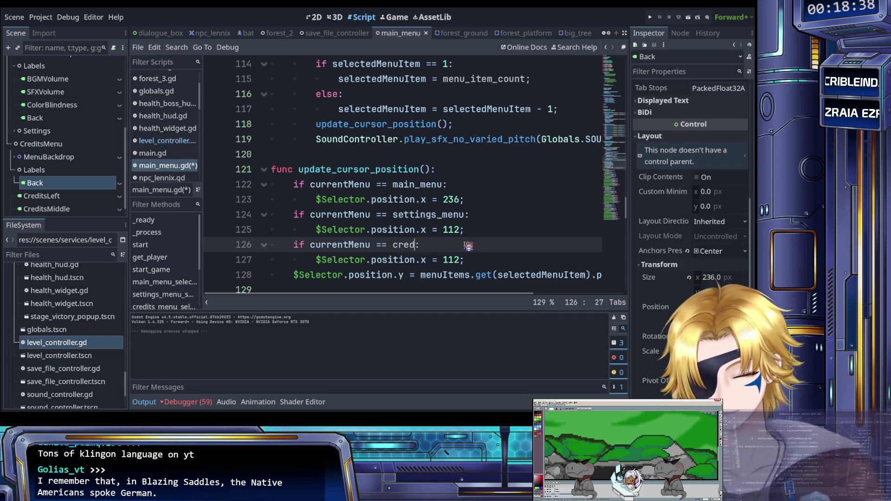
pyautogui.write('_menu')
pyautogui.hotkey('ctrl', 's')
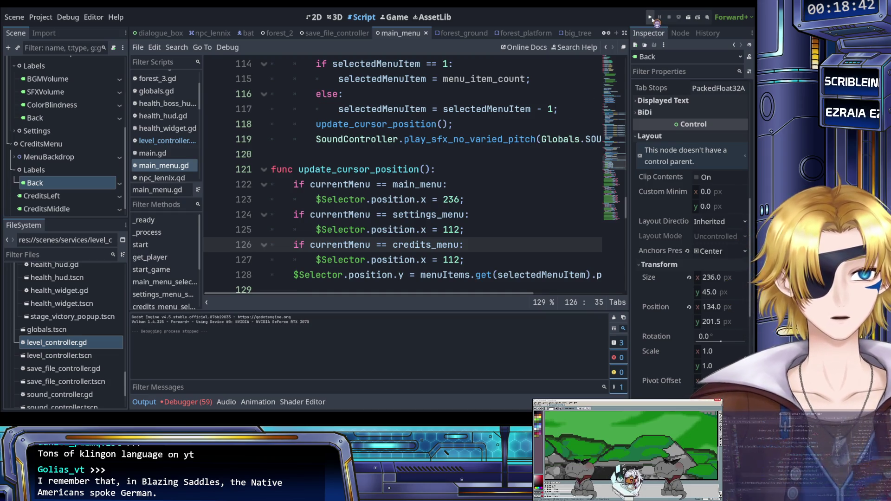
pyautogui.click(650, 18)
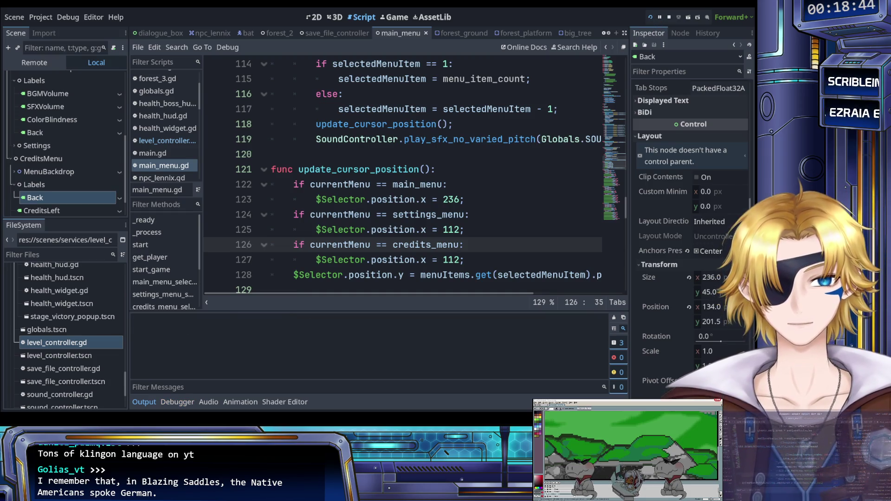
pyautogui.press('Up')
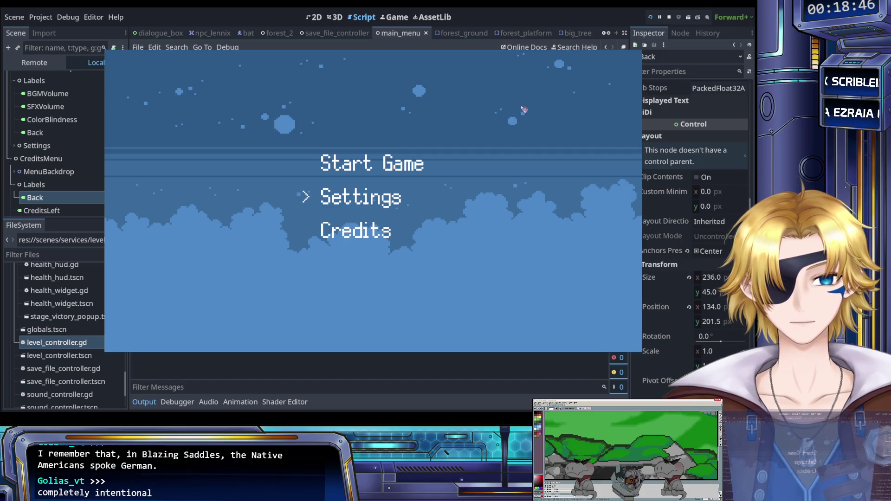
pyautogui.press('Return')
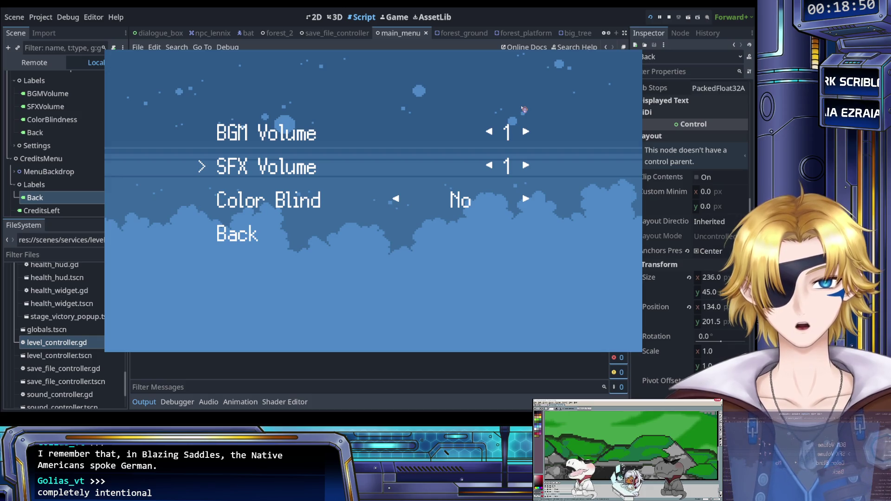
pyautogui.press('Down')
pyautogui.press('Down')
pyautogui.press('Return')
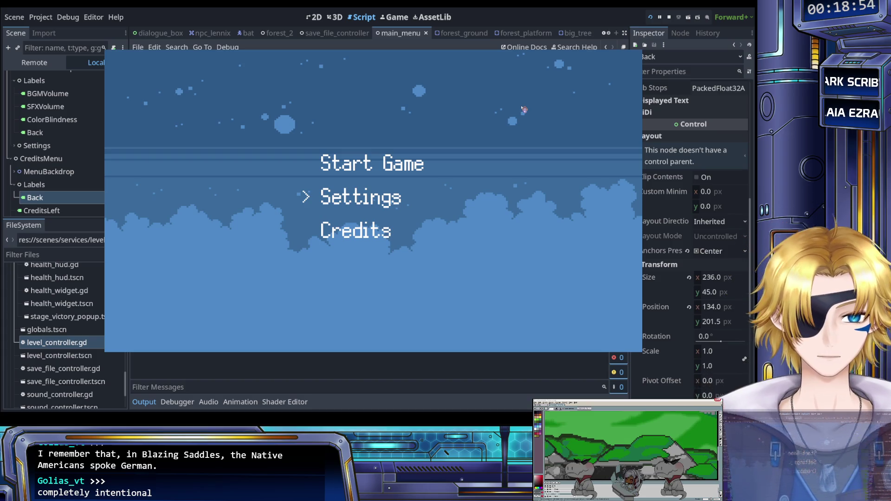
pyautogui.click(669, 16)
pyautogui.click(352, 169)
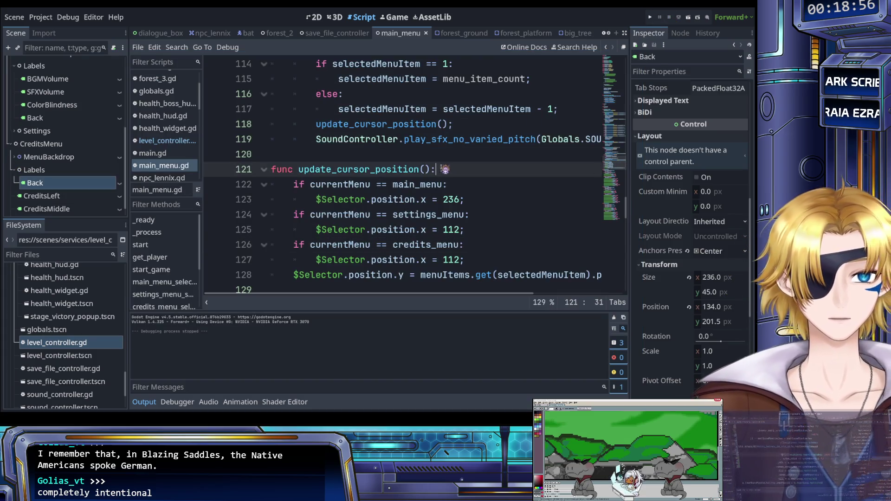
# Insert update_cursor_position(); after the show_mainmenu() call on line 96 and save
pyautogui.doubleClick(353, 169)
pyautogui.scroll(3, 367, 176)
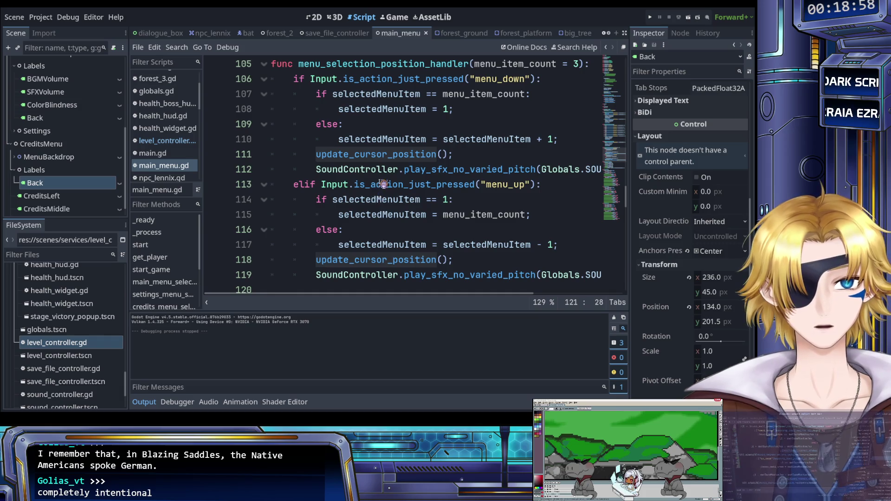
pyautogui.click(383, 185)
pyautogui.scroll(5, 381, 179)
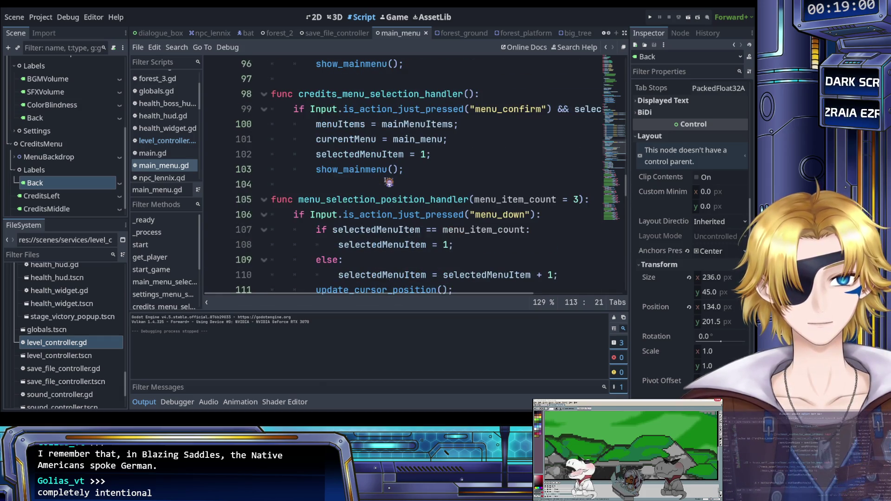
pyautogui.scroll(2, 363, 171)
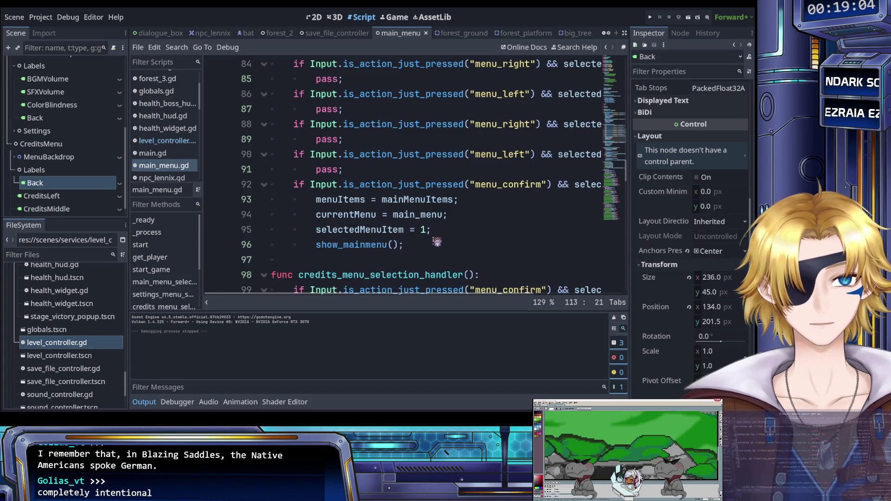
pyautogui.click(435, 243)
pyautogui.click(461, 236)
pyautogui.press('Down')
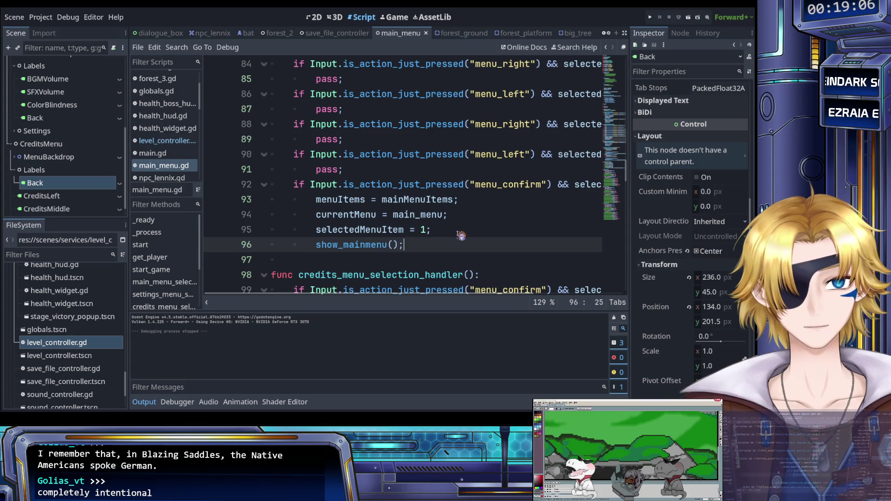
pyautogui.press('Return')
pyautogui.write('update_cursor_position')
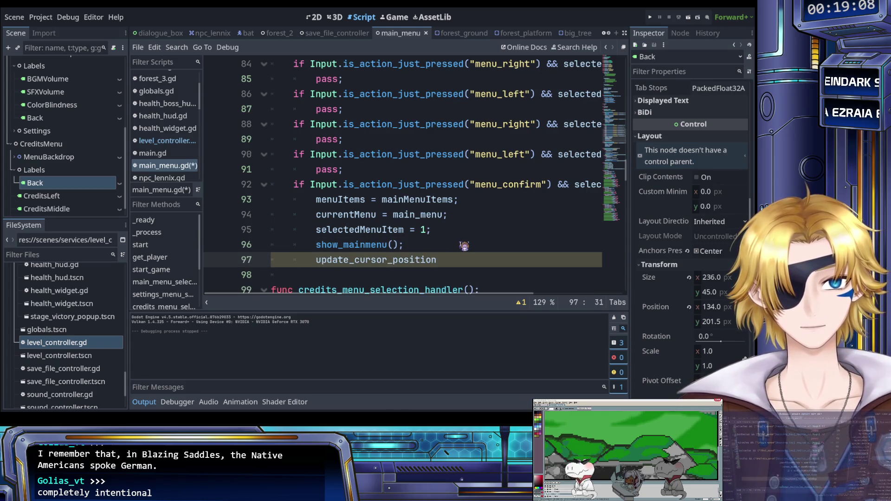
pyautogui.write('();')
pyautogui.hotkey('ctrl', 's')
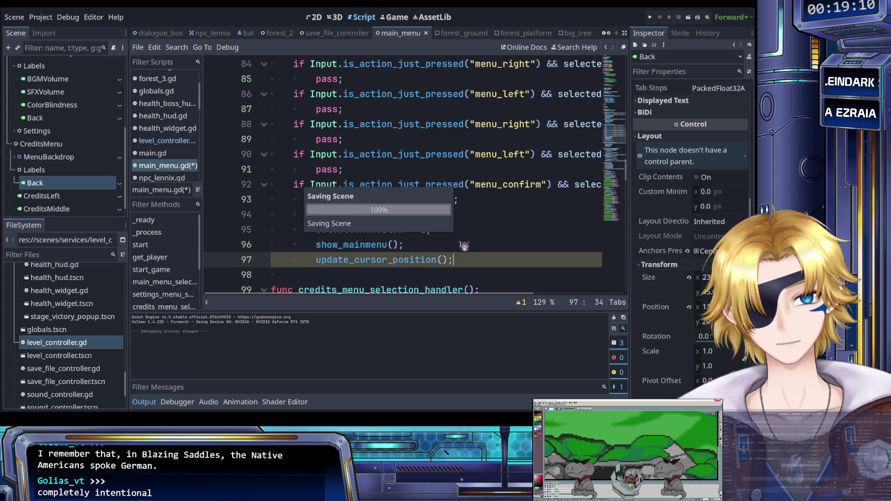
pyautogui.moveTo(463, 260); pyautogui.dragTo(317, 260)
pyautogui.click(422, 246)
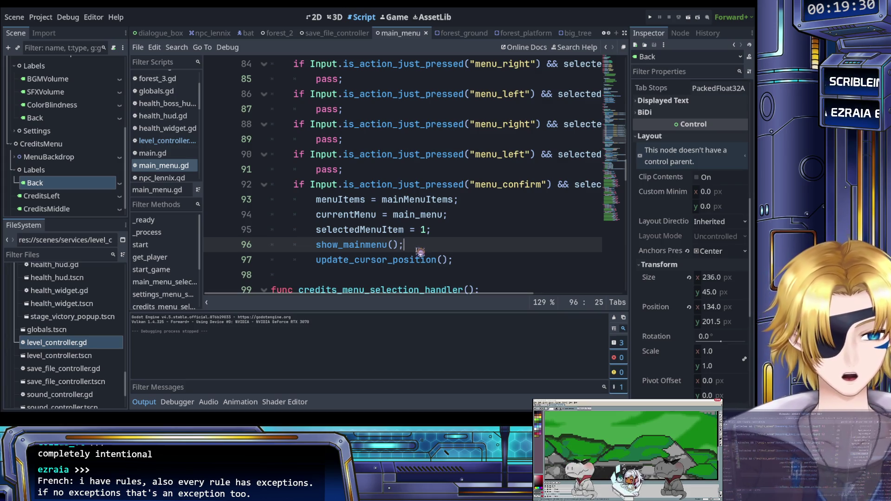
# Add update_cursor_position(); after show_credits() and after show_settings() on line 73
pyautogui.scroll(7, 419, 252)
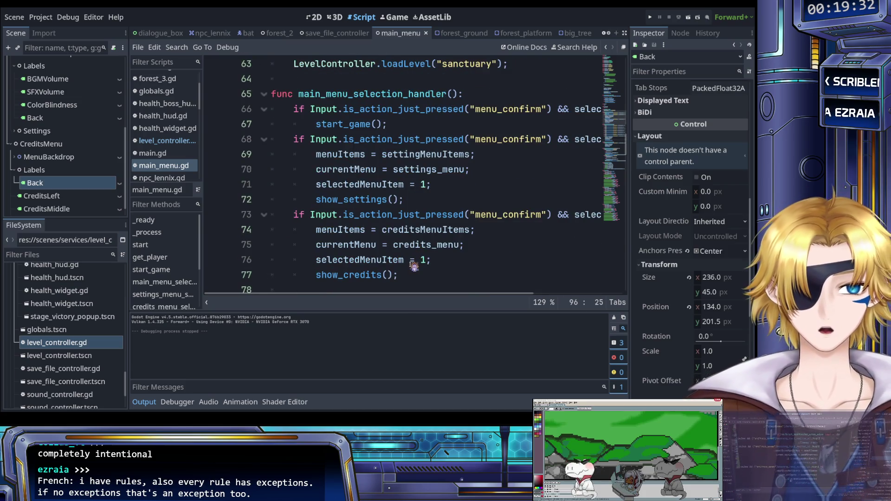
pyautogui.click(416, 273)
pyautogui.press('Return')
pyautogui.write('update_cursor_position();')
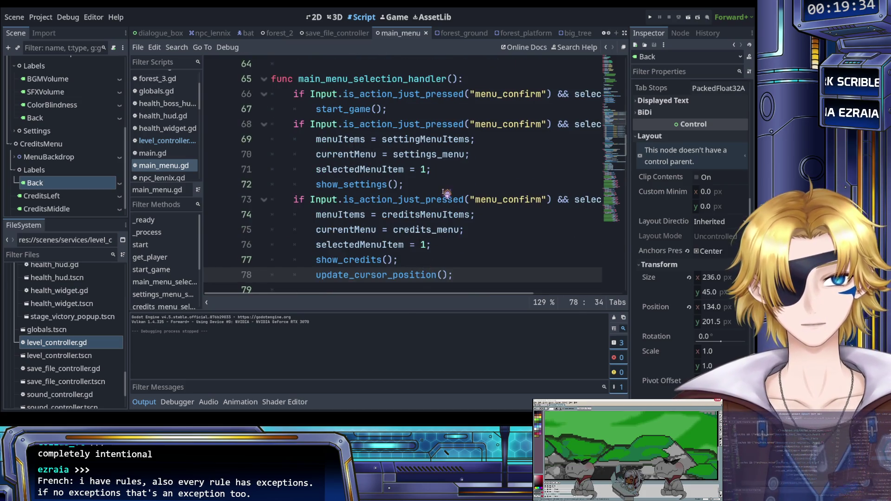
pyautogui.click(444, 190)
pyautogui.press('Return')
pyautogui.hotkey('ctrl', 'v')
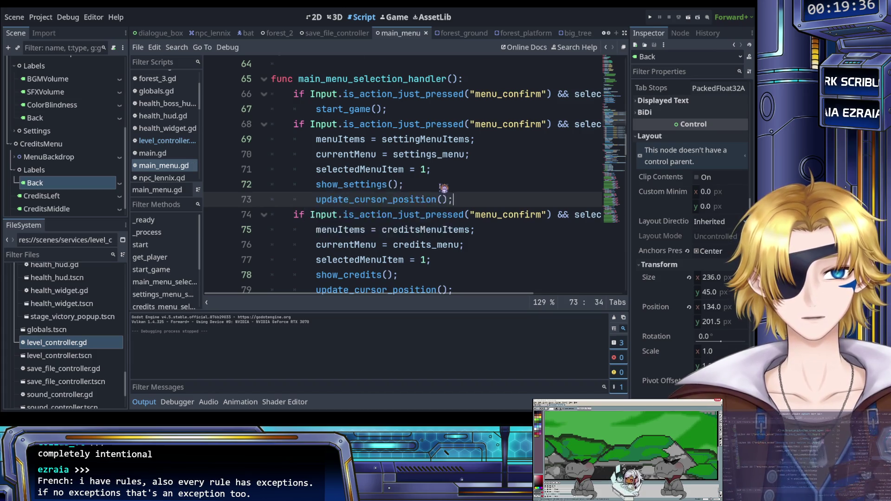
# Add the same call after the credits handler's show_mainmenu() on line 107, then launch the game
pyautogui.scroll(-10, 444, 190)
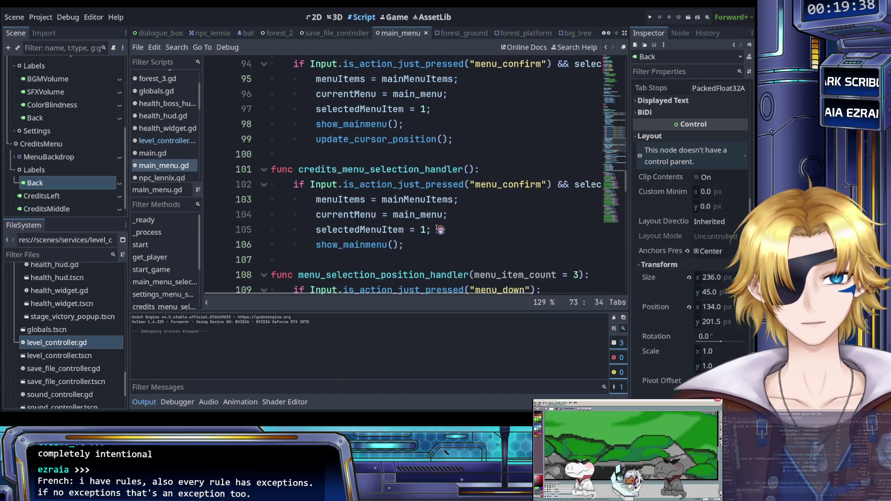
pyautogui.click(427, 244)
pyautogui.press('Return')
pyautogui.hotkey('ctrl', 'v')
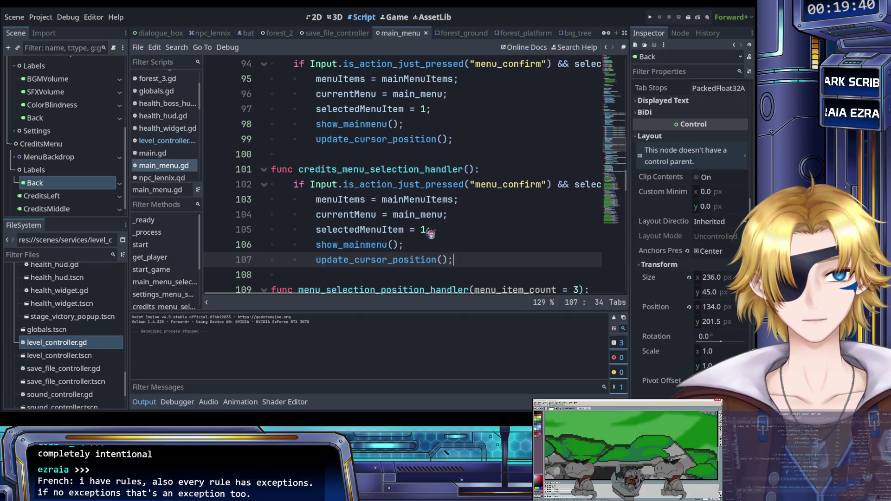
pyautogui.scroll(2, 427, 232)
pyautogui.scroll(-3, 434, 227)
pyautogui.scroll(-2, 435, 226)
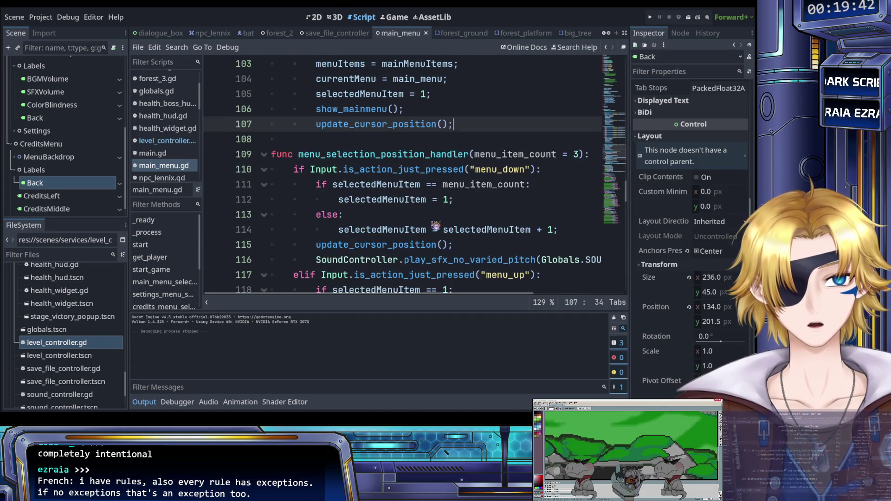
pyautogui.scroll(-7, 436, 226)
pyautogui.scroll(13, 435, 226)
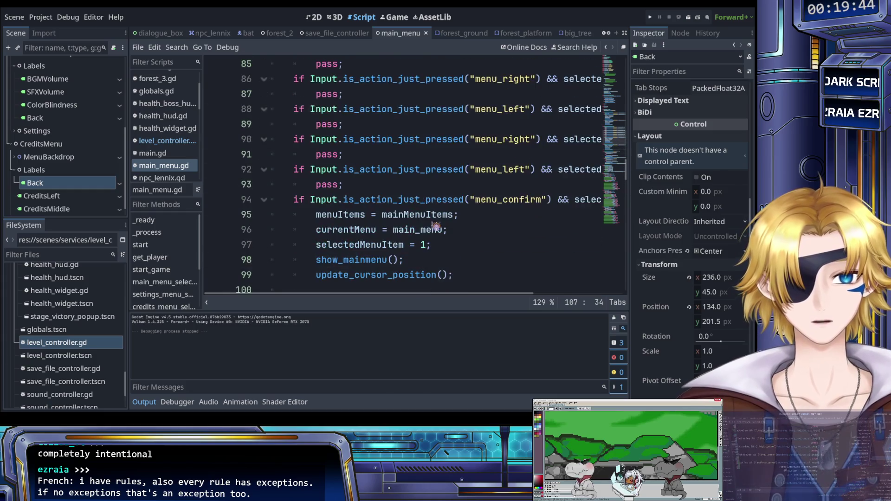
pyautogui.click(650, 18)
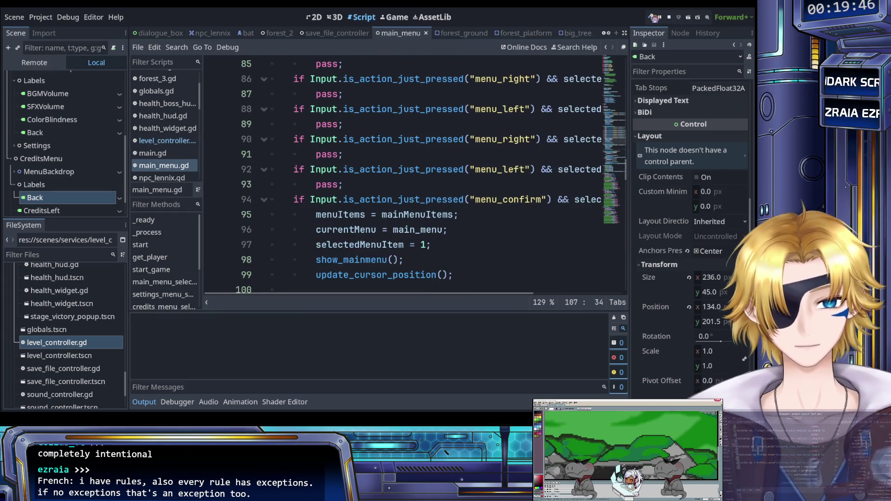
# In the running game, open Settings, return to the main menu, then close the game with F8
pyautogui.press('Up')
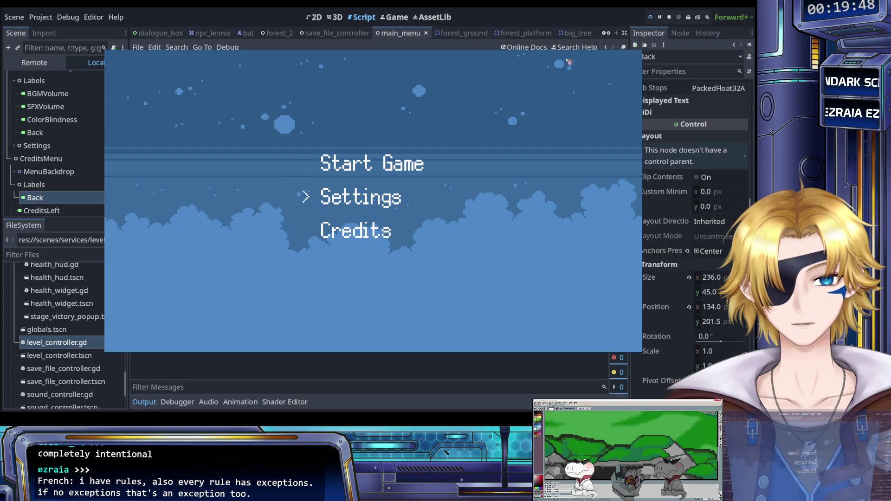
pyautogui.press('Down')
pyautogui.press('Down')
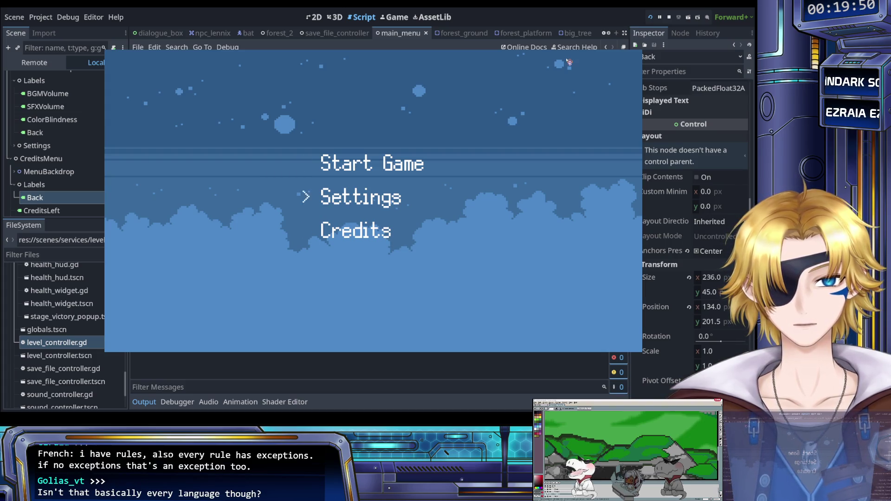
pyautogui.press('Return')
pyautogui.press('Down')
pyautogui.press('Return')
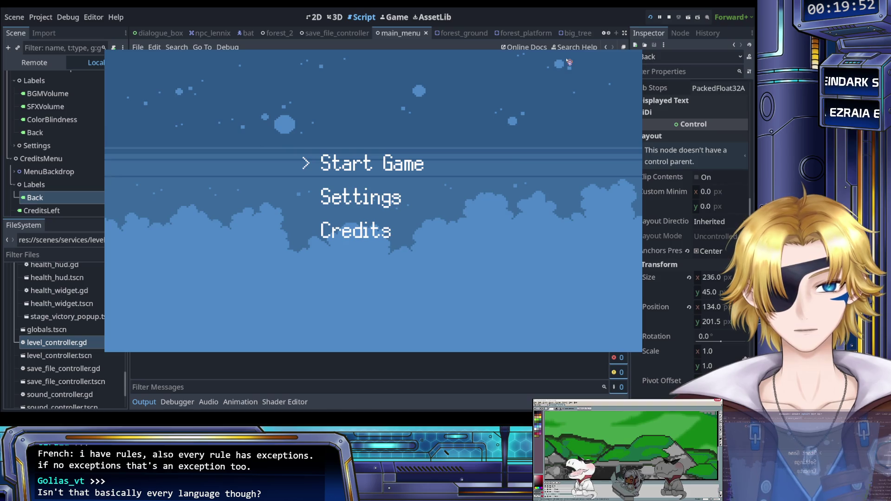
pyautogui.press('F8')
pyautogui.click(466, 139)
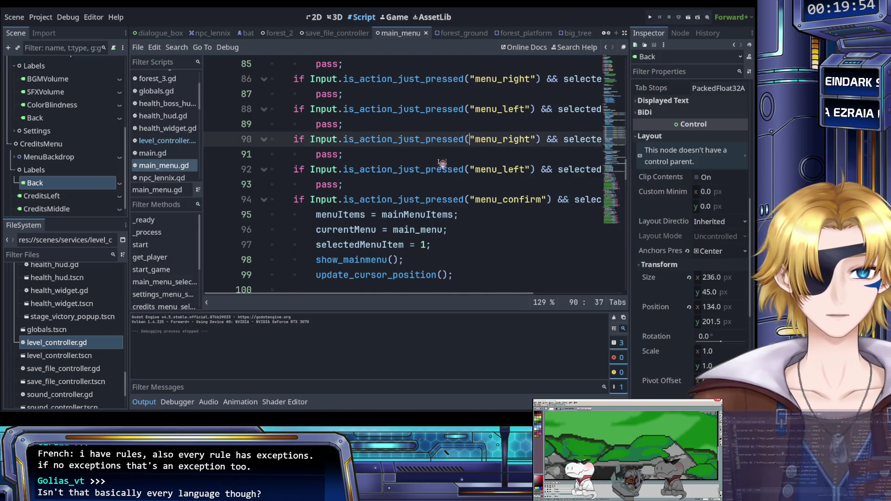
# Highlight show_mainmenu on line 106 to see its other uses
pyautogui.scroll(-4, 438, 166)
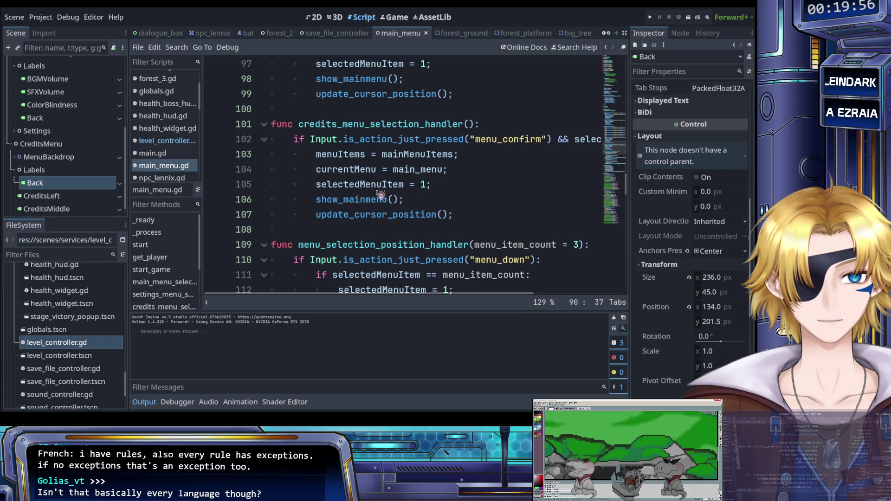
pyautogui.click(375, 199)
pyautogui.doubleClick(382, 199)
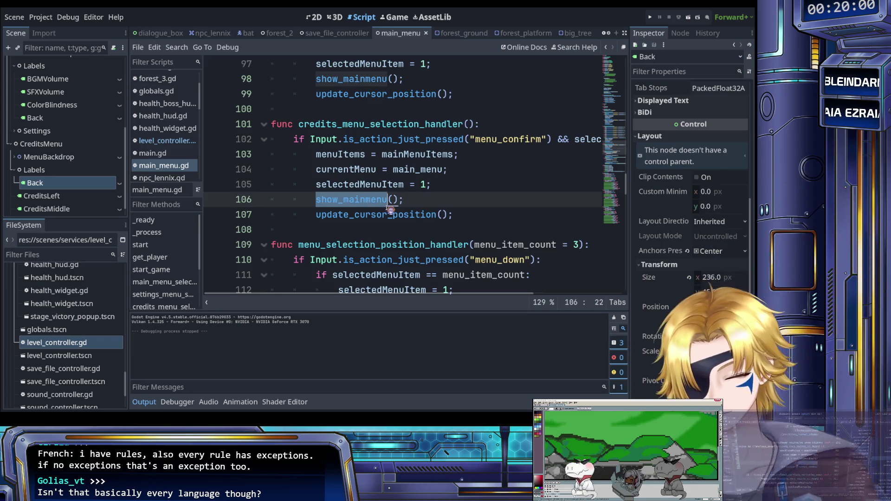
pyautogui.click(402, 200)
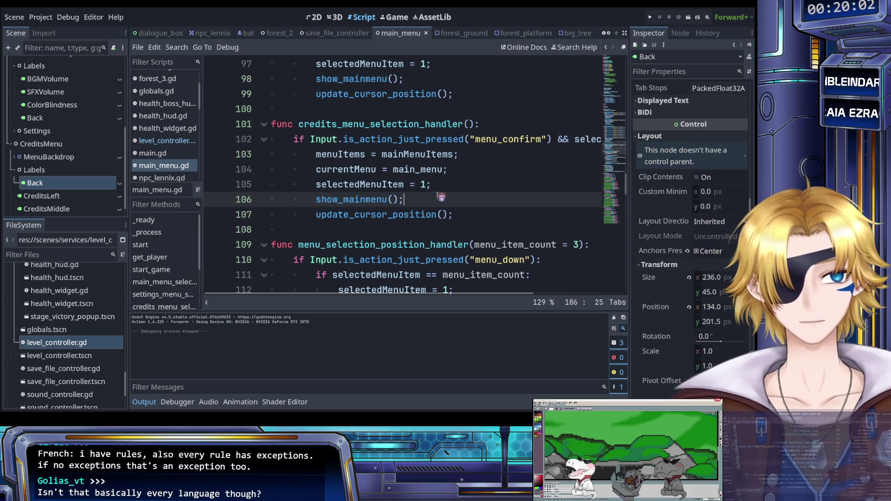
pyautogui.hscroll(3, 439, 198)
pyautogui.hscroll(-3, 439, 197)
# Jump to the show_credits() function definition at line 134
pyautogui.scroll(4, 438, 197)
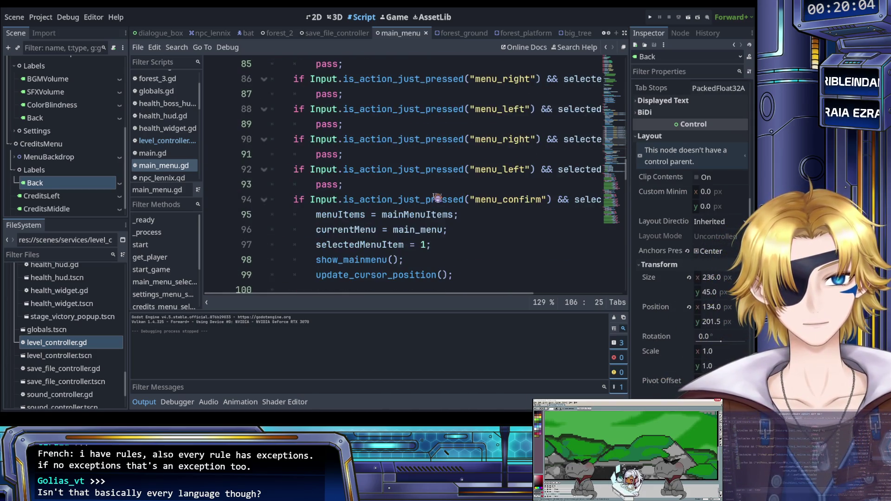
pyautogui.scroll(7, 438, 199)
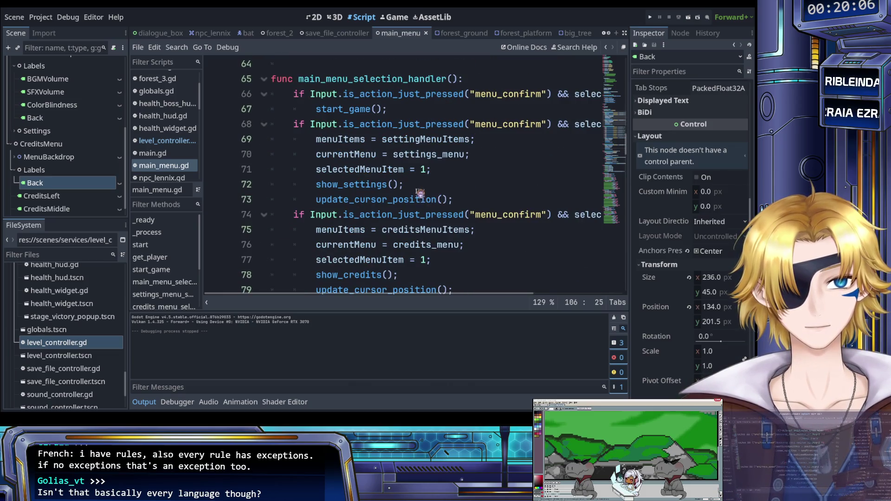
pyautogui.hscroll(3, 419, 194)
pyautogui.hscroll(-3, 421, 187)
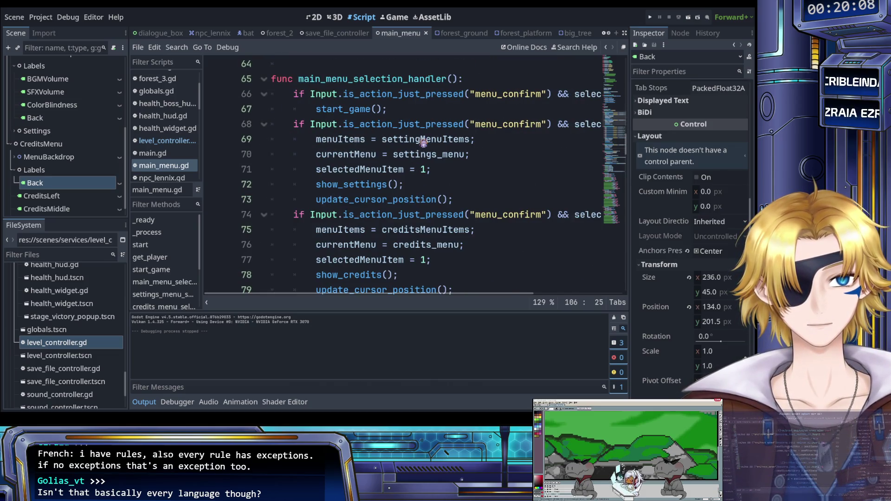
pyautogui.scroll(-1, 420, 175)
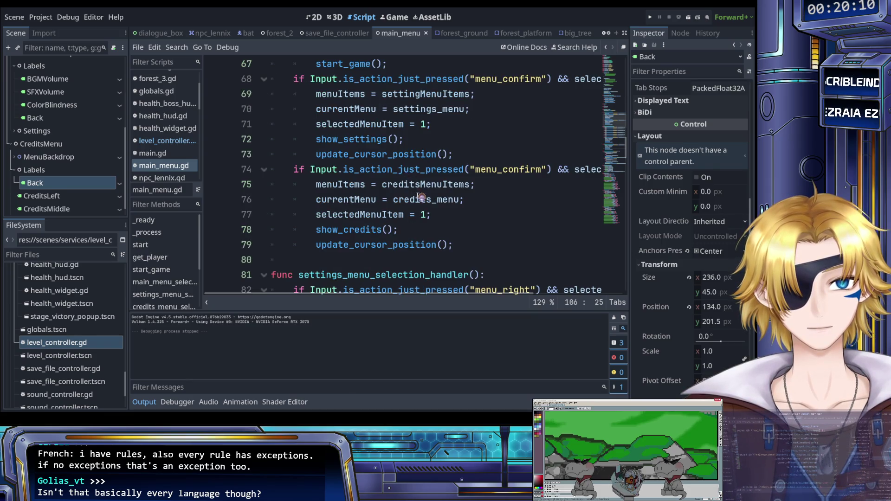
pyautogui.keyDown('ctrl'); pyautogui.click(369, 230); pyautogui.keyUp('ctrl')
pyautogui.scroll(-3, 377, 202)
pyautogui.scroll(1, 378, 192)
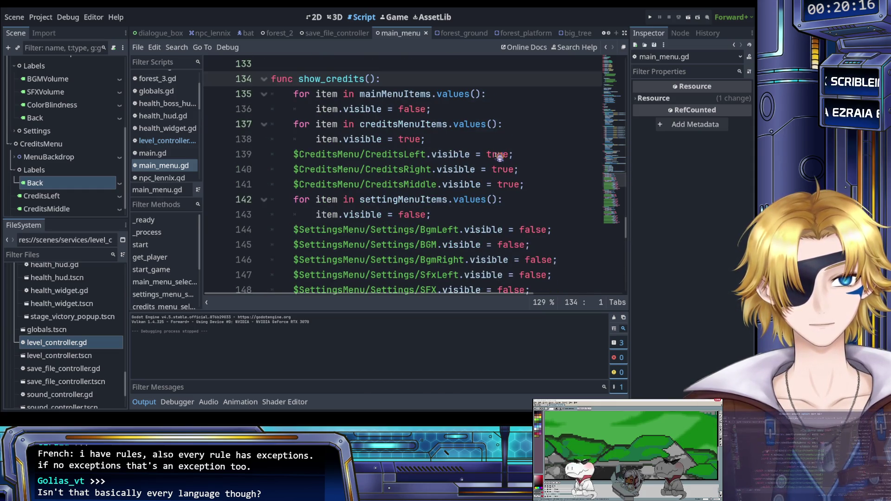
pyautogui.click(452, 141)
pyautogui.scroll(-1, 451, 153)
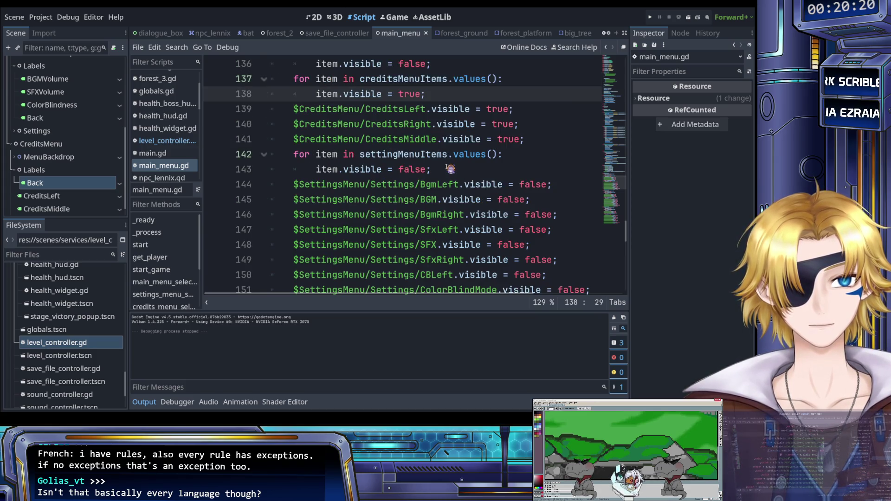
pyautogui.click(449, 169)
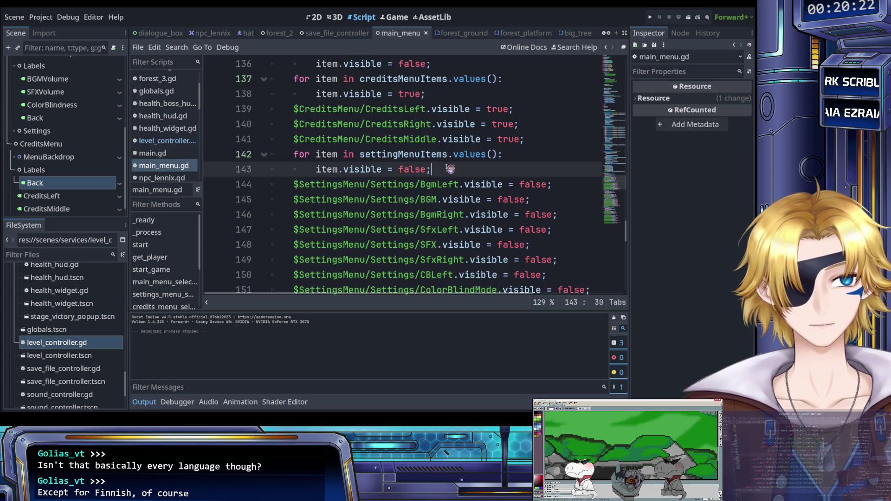
pyautogui.scroll(-3, 450, 167)
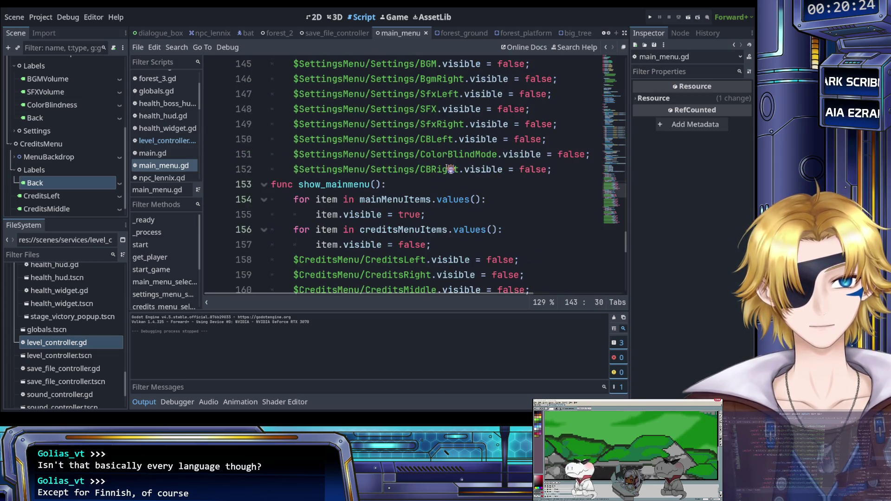
pyautogui.scroll(1, 452, 160)
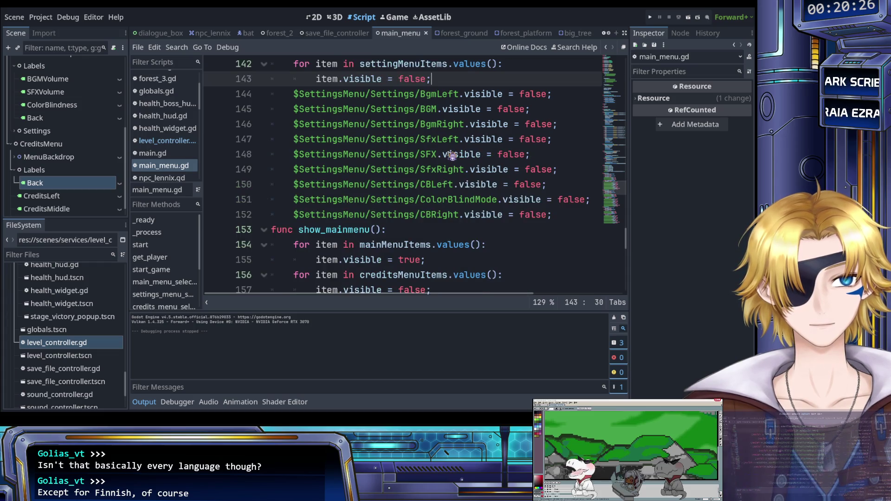
pyautogui.scroll(6, 450, 158)
pyautogui.hscroll(3, 445, 164)
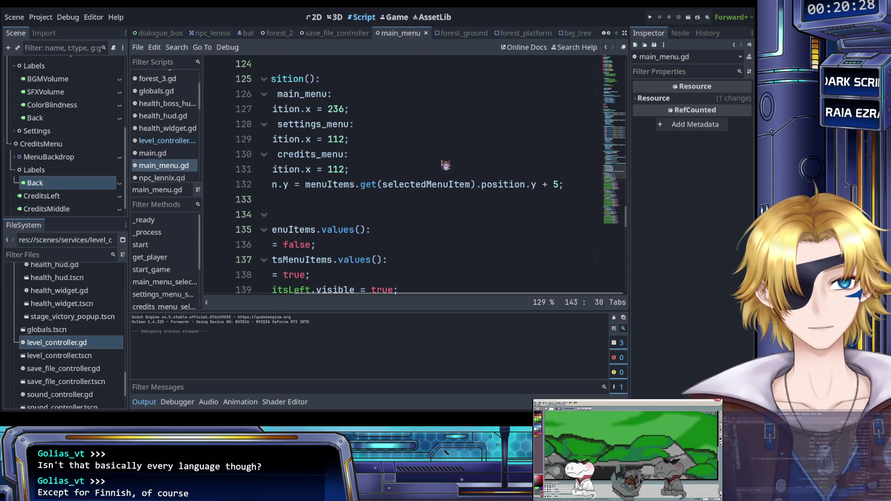
pyautogui.hscroll(-3, 446, 165)
pyautogui.scroll(5, 446, 164)
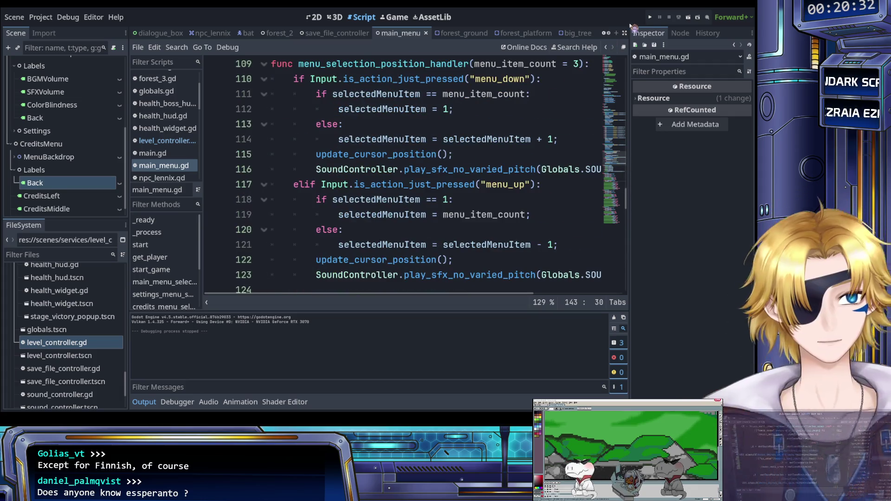
pyautogui.click(652, 17)
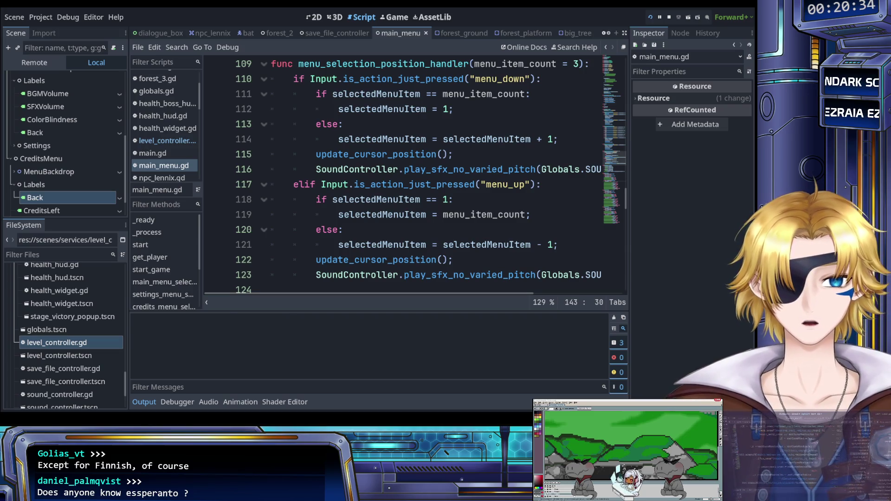
pyautogui.press('Down')
pyautogui.press('Down')
pyautogui.press('Down')
pyautogui.press('Down')
pyautogui.press('Down')
pyautogui.press('Return')
pyautogui.press('Down')
pyautogui.press('Down')
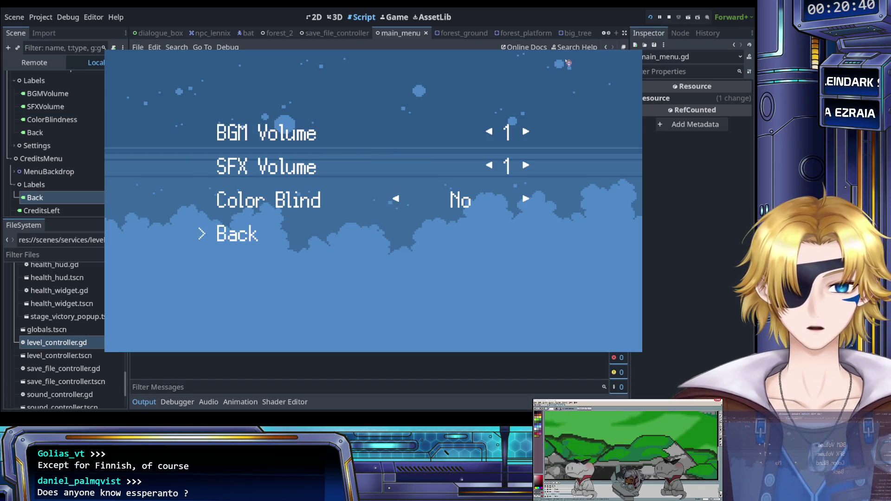
pyautogui.press('Down')
pyautogui.press('Return')
pyautogui.press('Up')
pyautogui.press('Down')
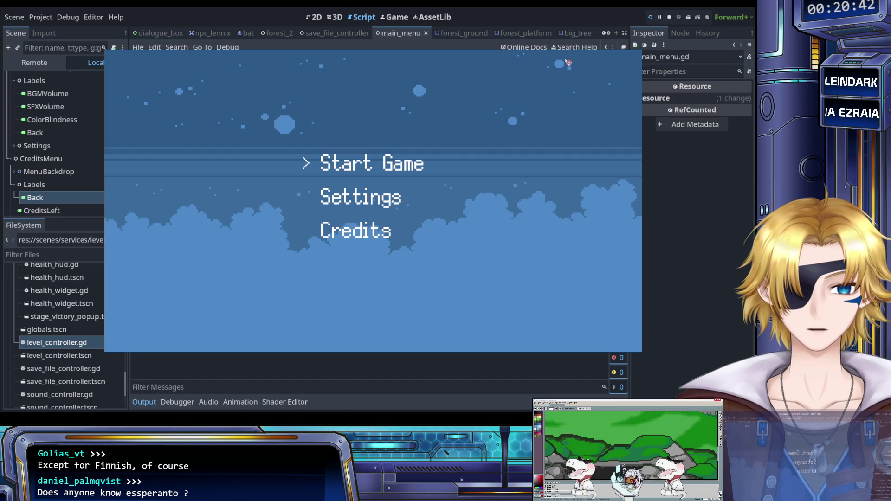
pyautogui.press('F8')
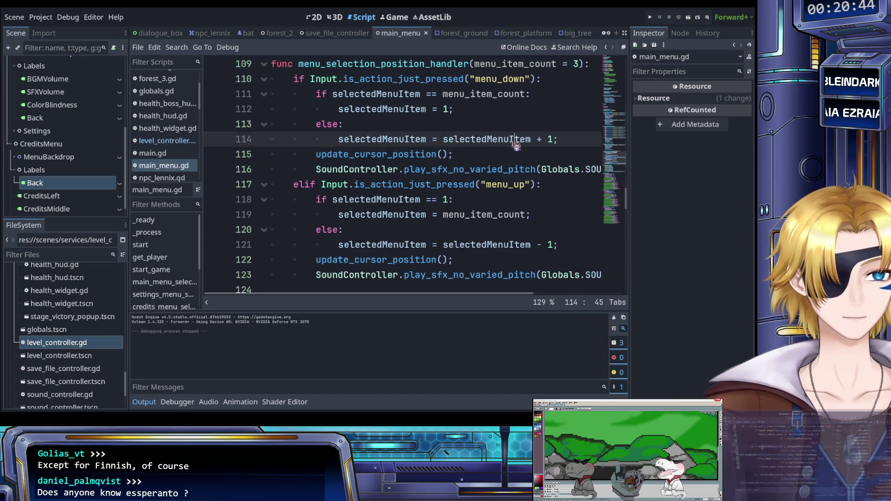
# Locate the currentMenu = credits_menu line in the credits confirm branch
pyautogui.click(515, 143)
pyautogui.scroll(7, 515, 145)
pyautogui.scroll(8, 481, 158)
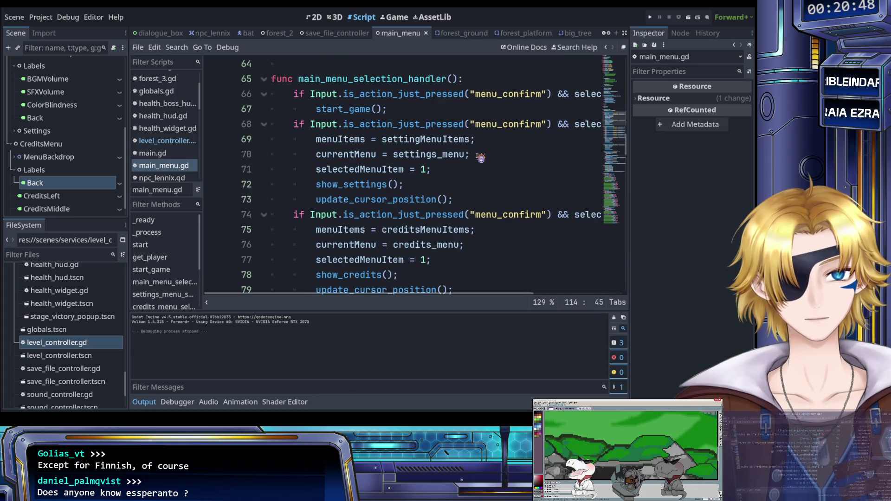
pyautogui.scroll(-2, 481, 158)
pyautogui.click(433, 154)
pyautogui.scroll(1, 436, 156)
pyautogui.hscroll(3, 443, 173)
pyautogui.hscroll(-4, 444, 173)
pyautogui.hscroll(2, 443, 173)
pyautogui.hscroll(-2, 444, 173)
pyautogui.hscroll(2, 444, 174)
pyautogui.hscroll(-3, 444, 174)
# Set a breakpoint on the show_credits() call at line 78
pyautogui.click(421, 184)
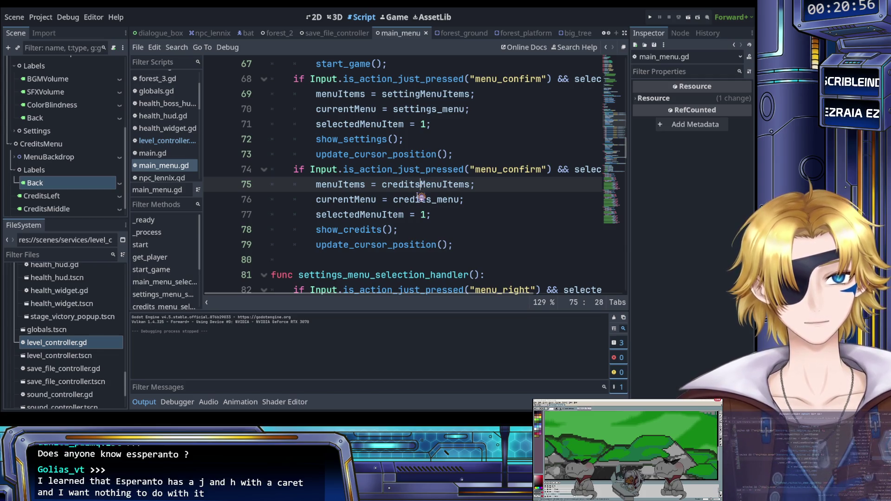
pyautogui.click(413, 199)
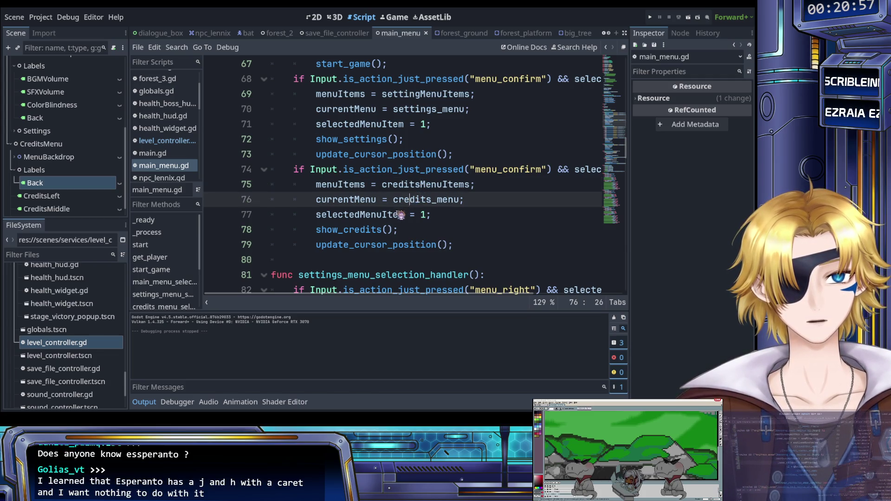
pyautogui.click(380, 229)
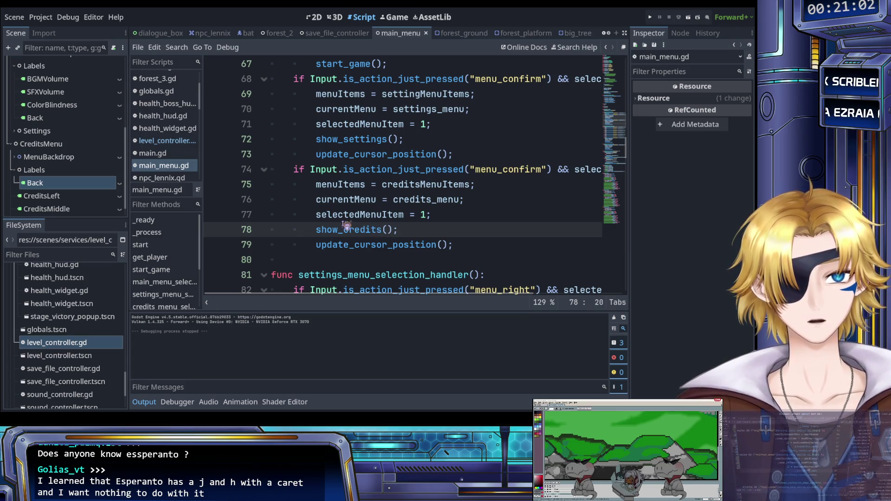
pyautogui.click(212, 231)
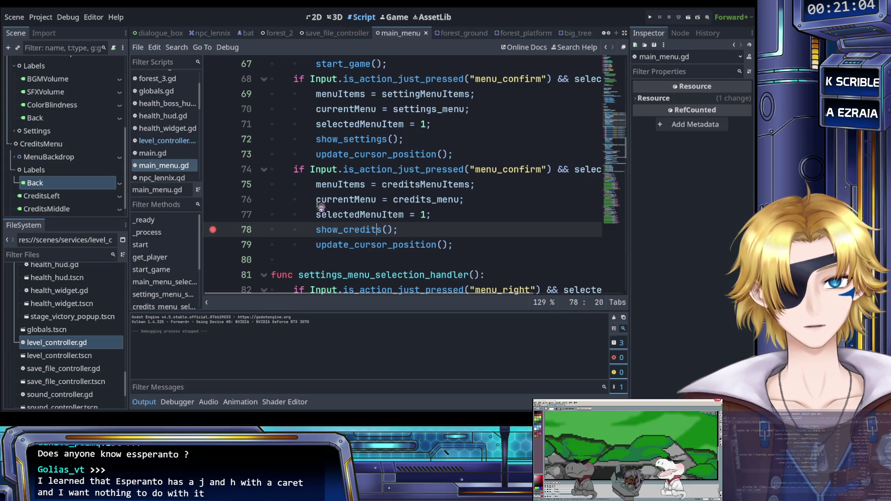
# Run the game, choose Credits to pause at the line 78 breakpoint, then stop debugging
pyautogui.click(649, 16)
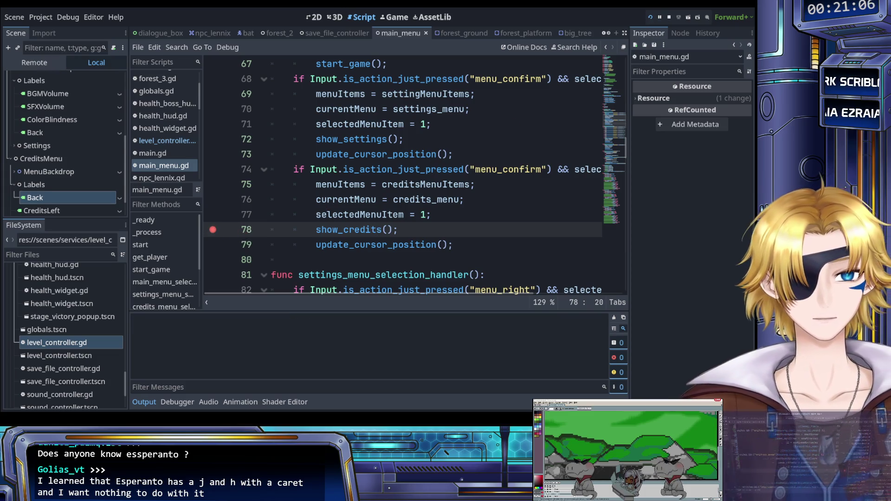
pyautogui.press('Down')
pyautogui.press('Down')
pyautogui.press('Return')
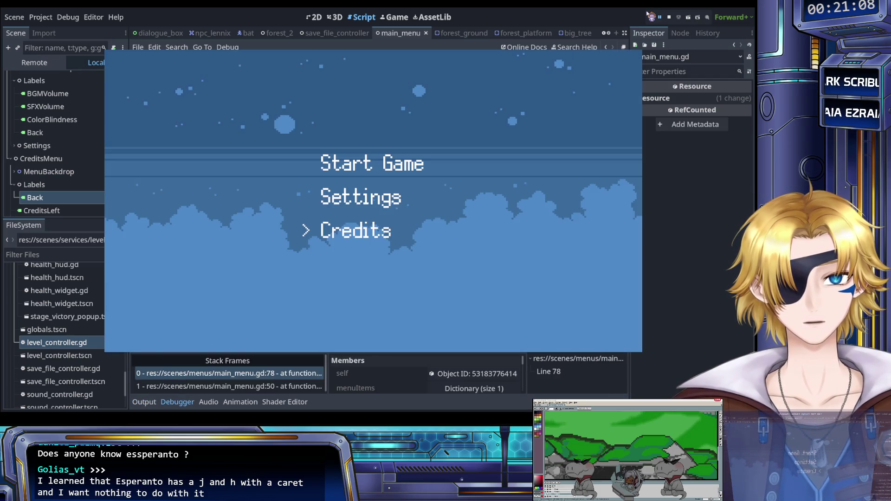
pyautogui.click(669, 17)
pyautogui.click(483, 125)
pyautogui.click(404, 168)
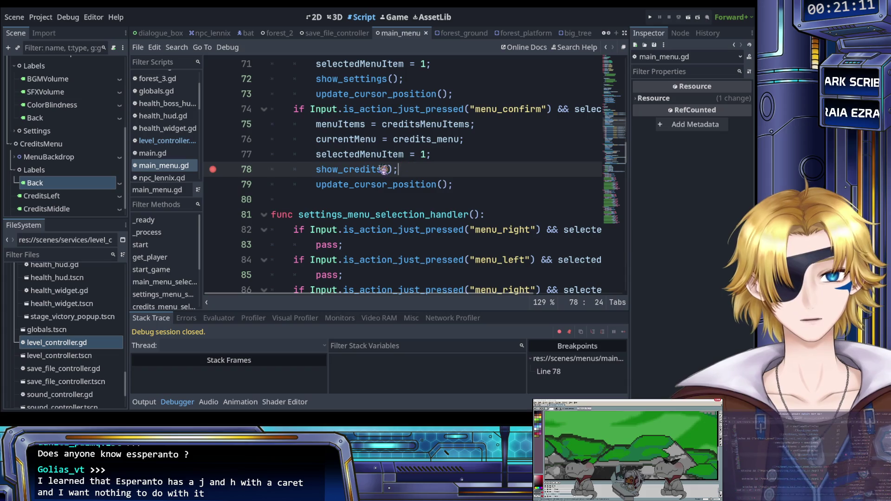
pyautogui.keyDown('ctrl'); pyautogui.click(353, 171); pyautogui.keyUp('ctrl')
pyautogui.scroll(-5, 366, 171)
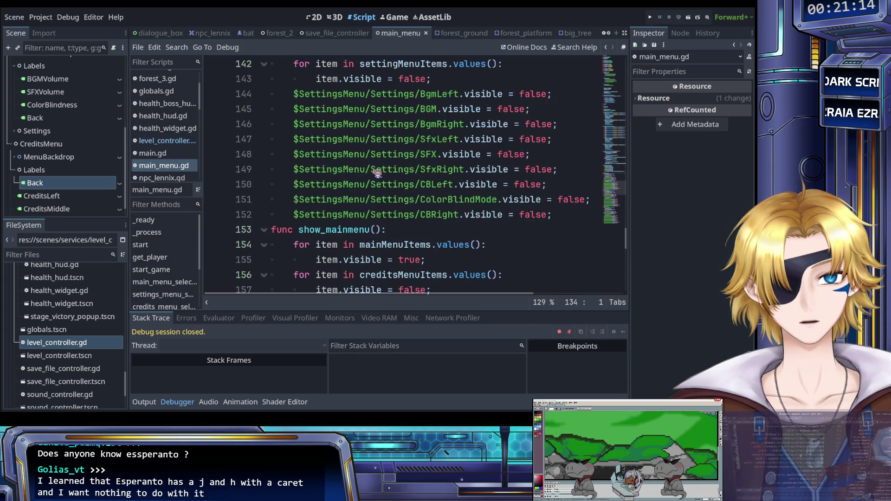
pyautogui.scroll(3, 377, 173)
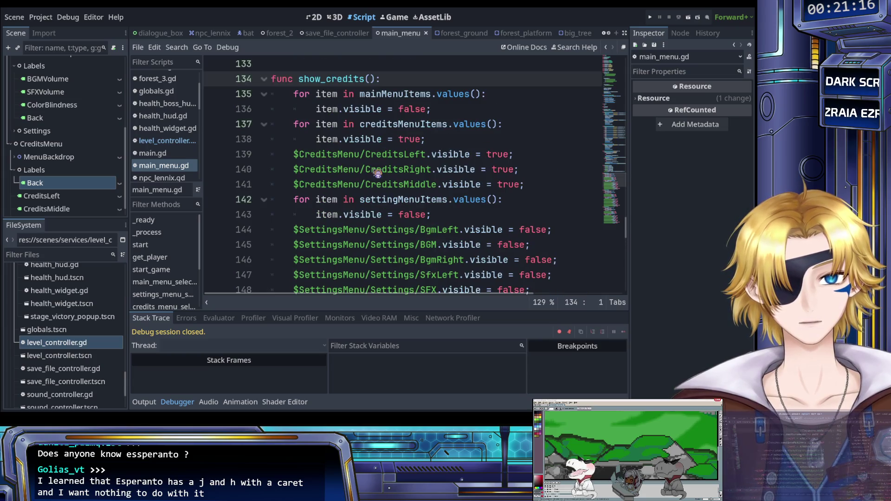
pyautogui.click(349, 155)
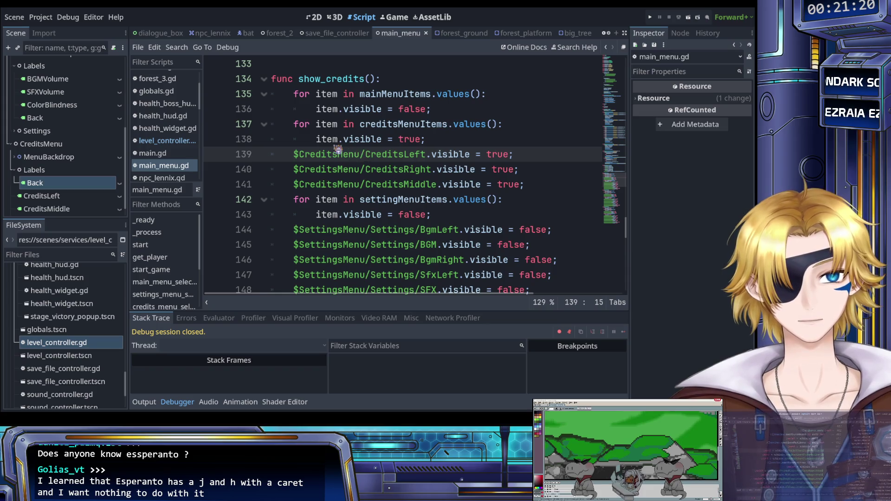
pyautogui.scroll(-4, 320, 153)
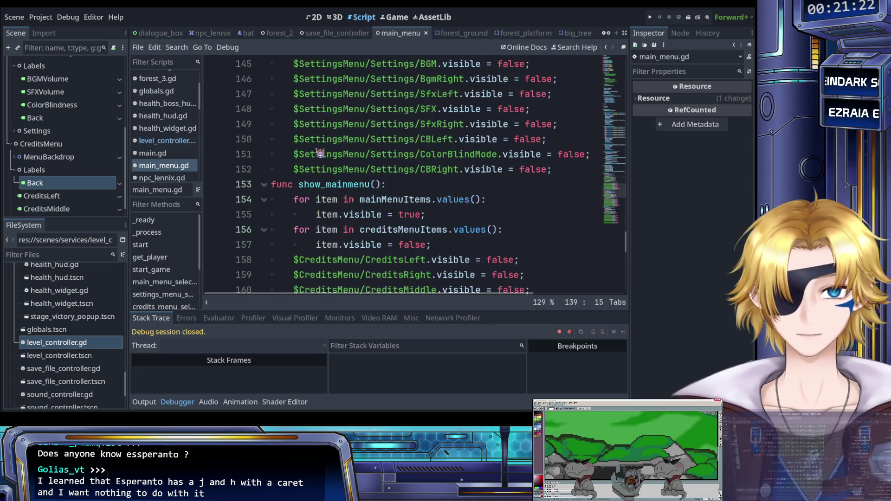
pyautogui.scroll(4, 320, 153)
pyautogui.scroll(-2, 320, 153)
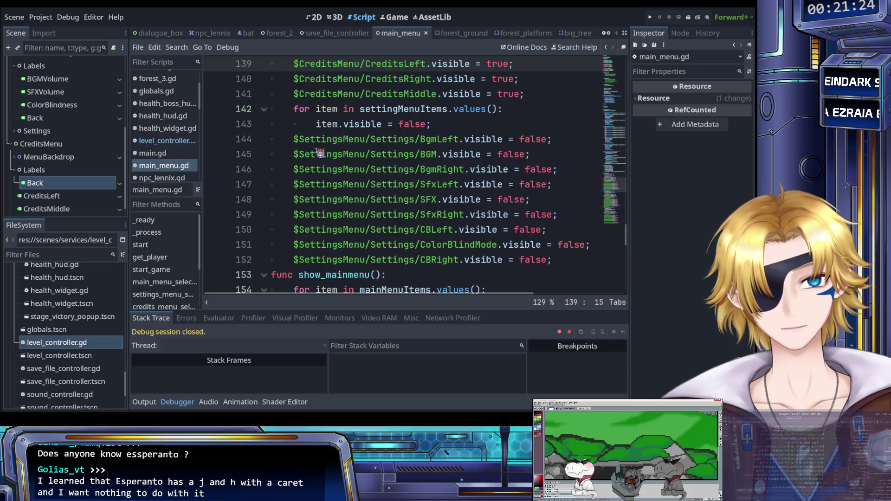
pyautogui.scroll(-4, 319, 153)
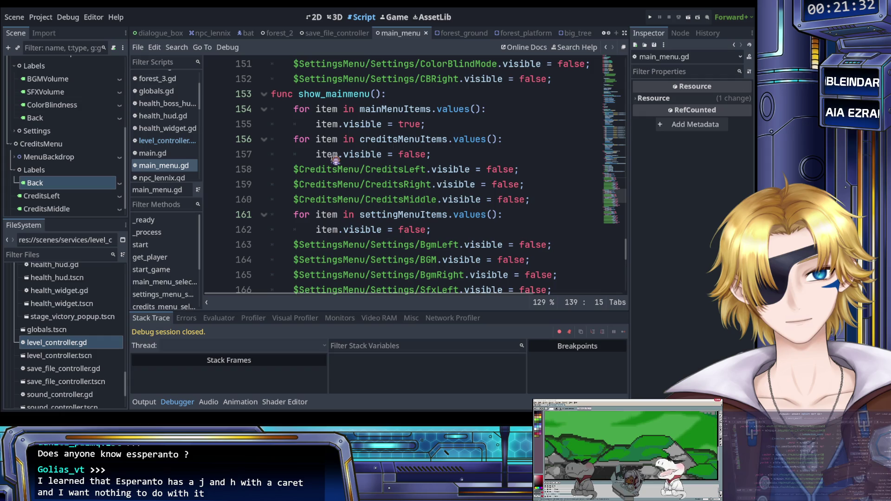
pyautogui.click(298, 155)
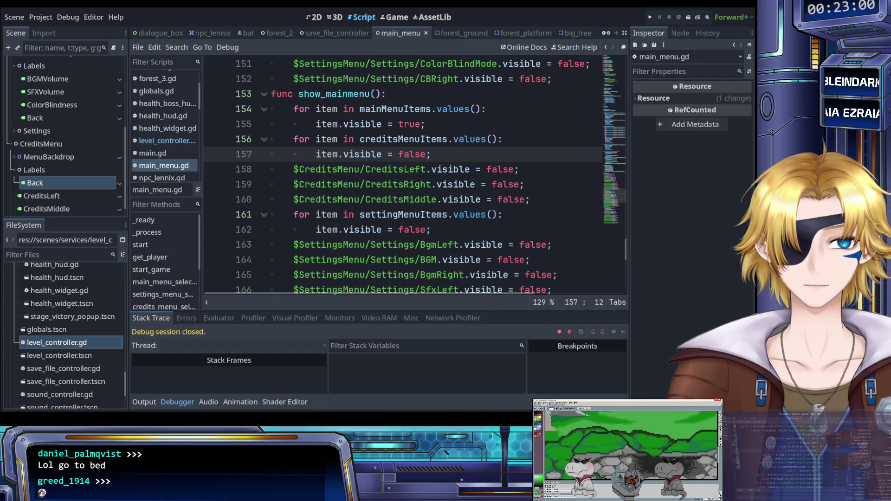
pyautogui.click(371, 215)
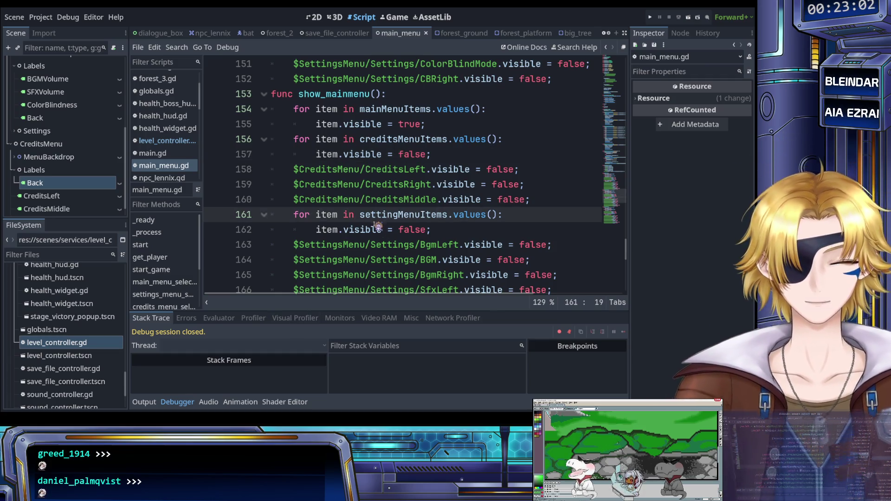
pyautogui.click(393, 199)
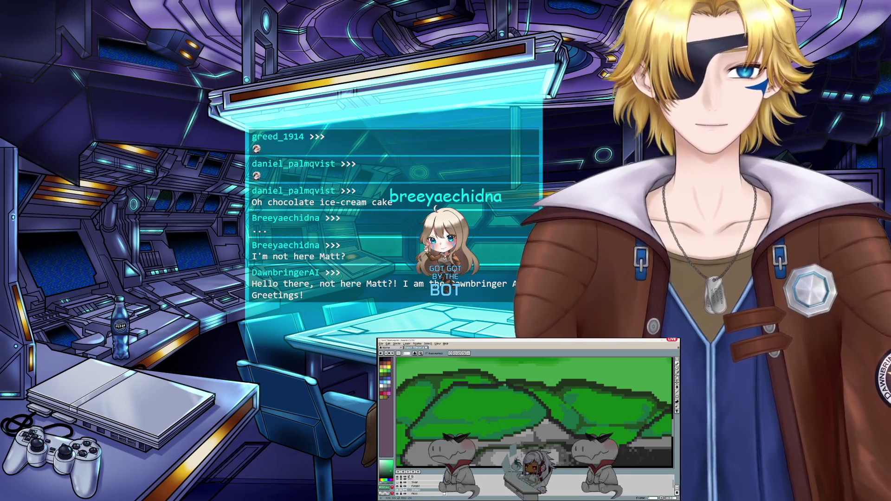
# Sample a colour from the forest canvas with the eyedropper
pyautogui.press('i')
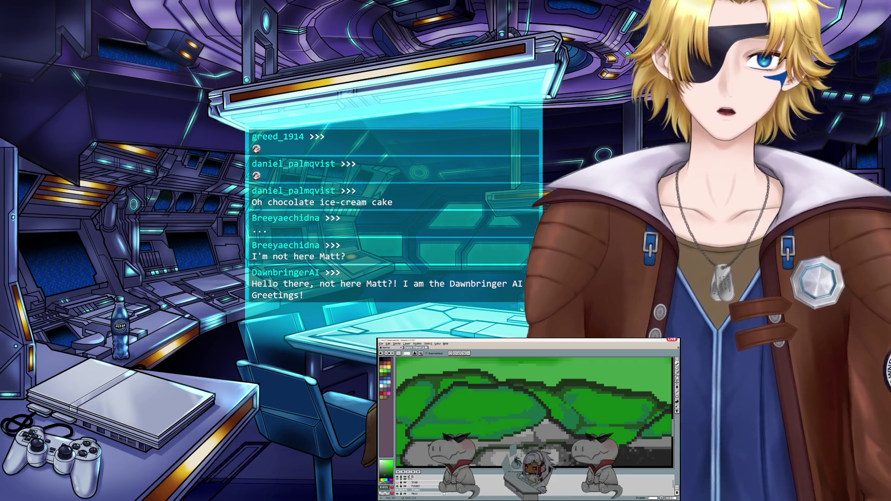
pyautogui.scroll(-1, 417, 487)
pyautogui.scroll(-2, 417, 487)
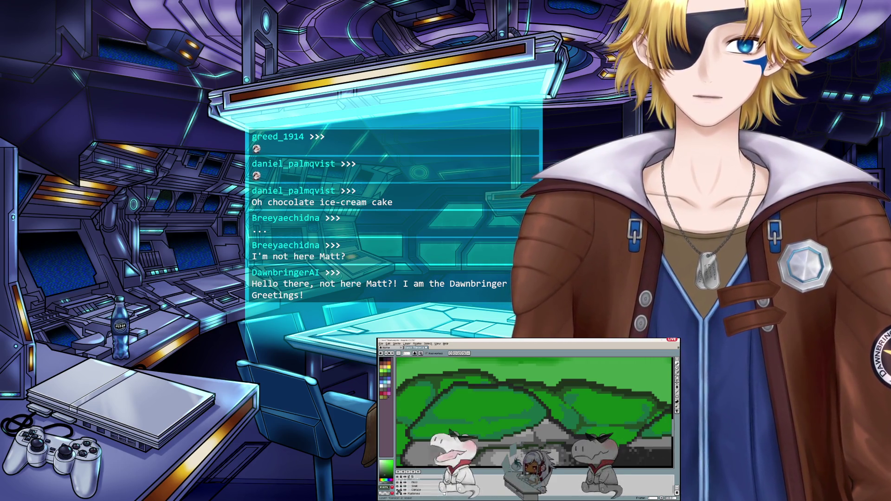
pyautogui.scroll(3, 518, 404)
# Show the grass and stone foliage layer and fill the background with flat dark green
pyautogui.press('g')
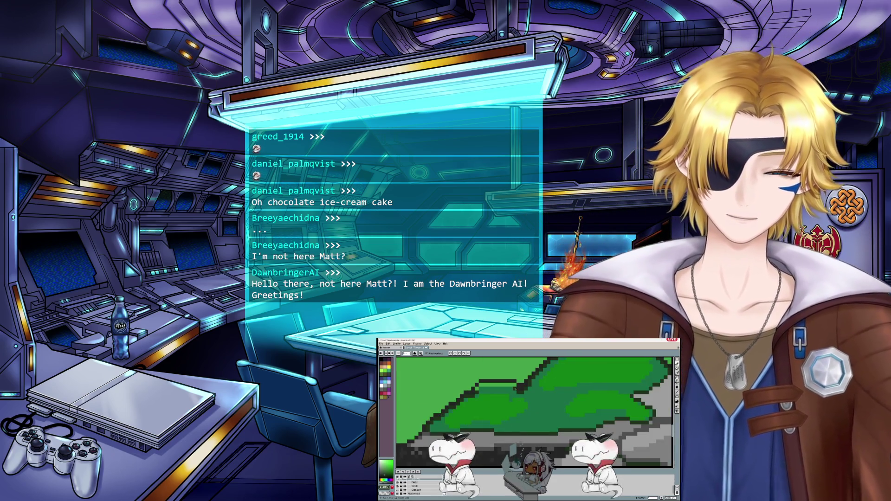
pyautogui.scroll(-3, 513, 384)
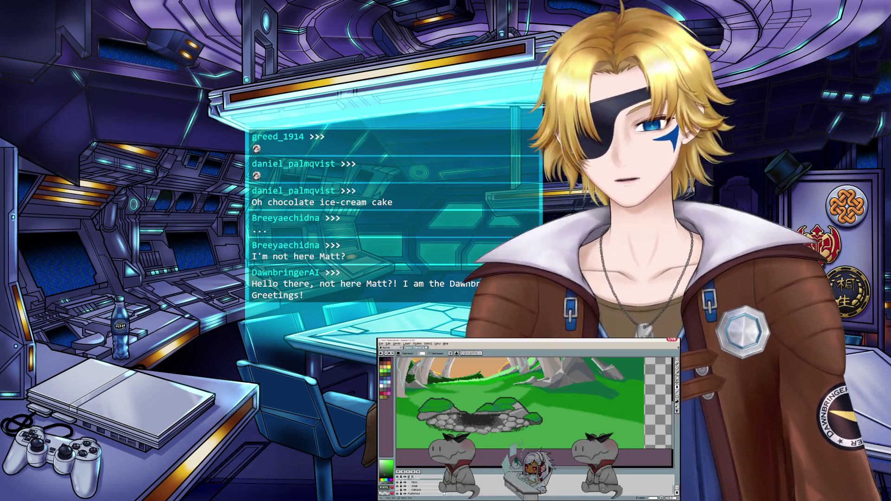
pyautogui.scroll(-2, 518, 403)
pyautogui.scroll(3, 471, 420)
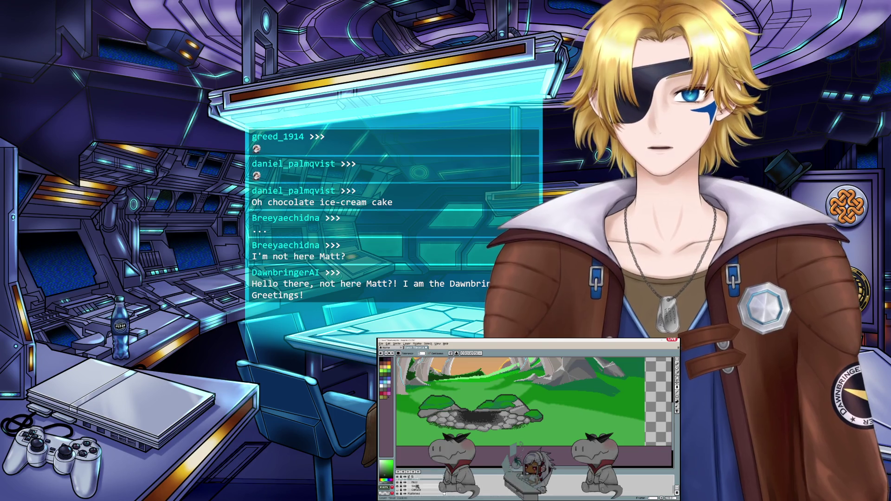
pyautogui.scroll(1, 417, 485)
pyautogui.click(398, 494)
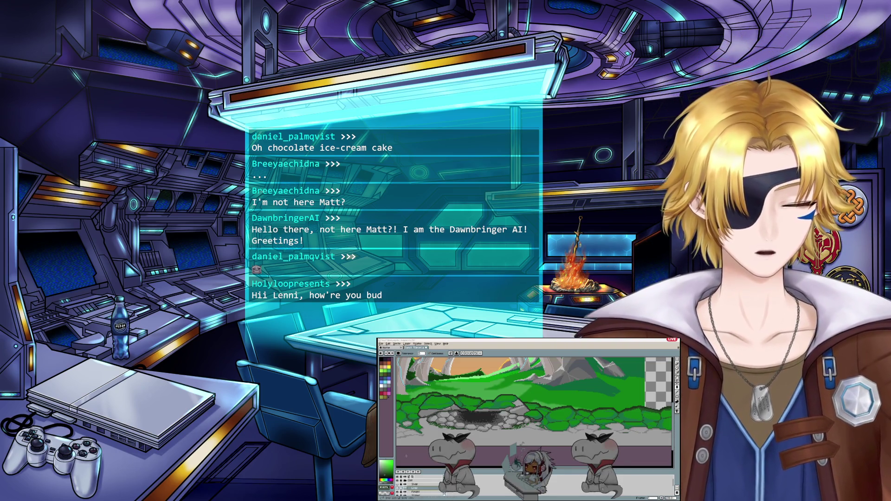
pyautogui.click(423, 489)
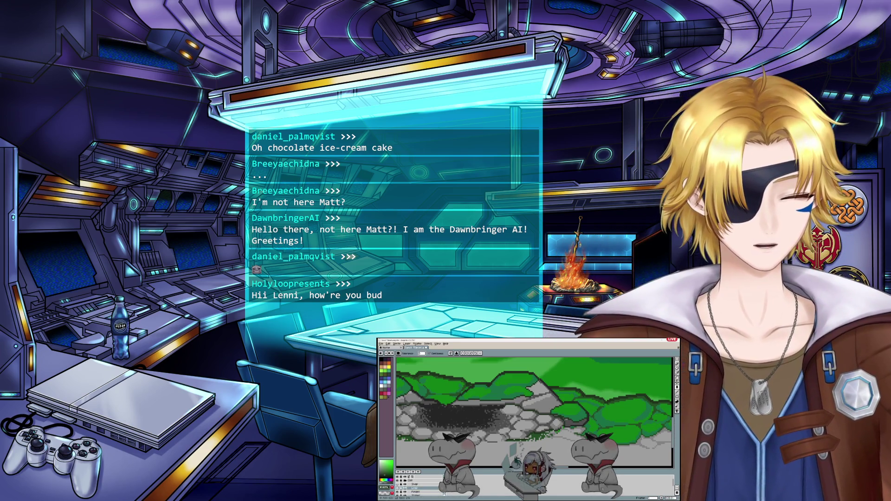
# Paste a copy of the dark green log and drop it in place
pyautogui.click(676, 370)
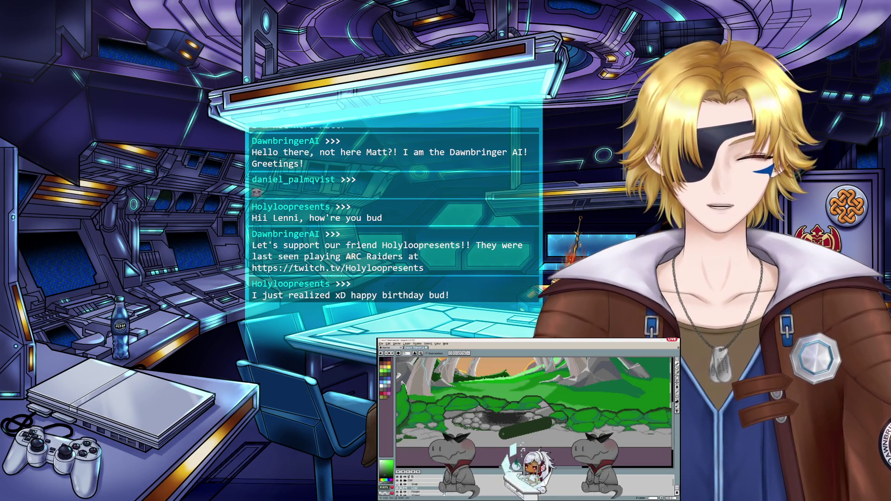
pyautogui.press('v')
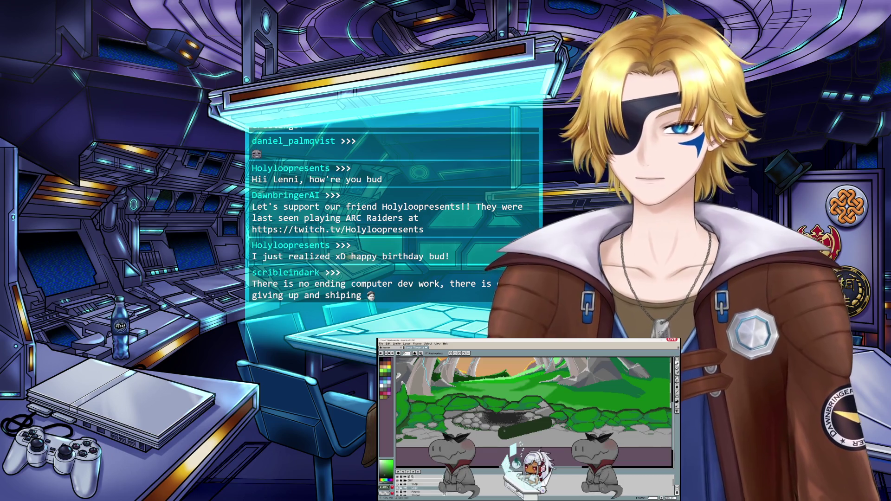
pyautogui.press('b')
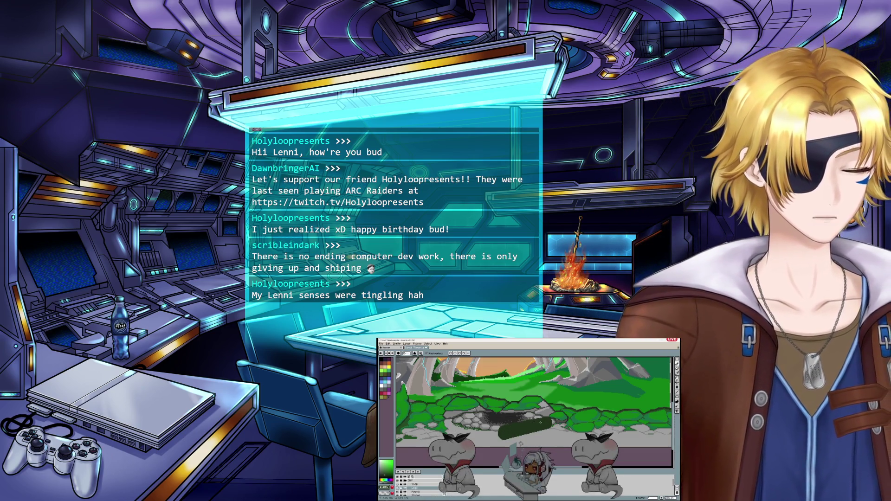
pyautogui.hotkey('ctrl', 'v')
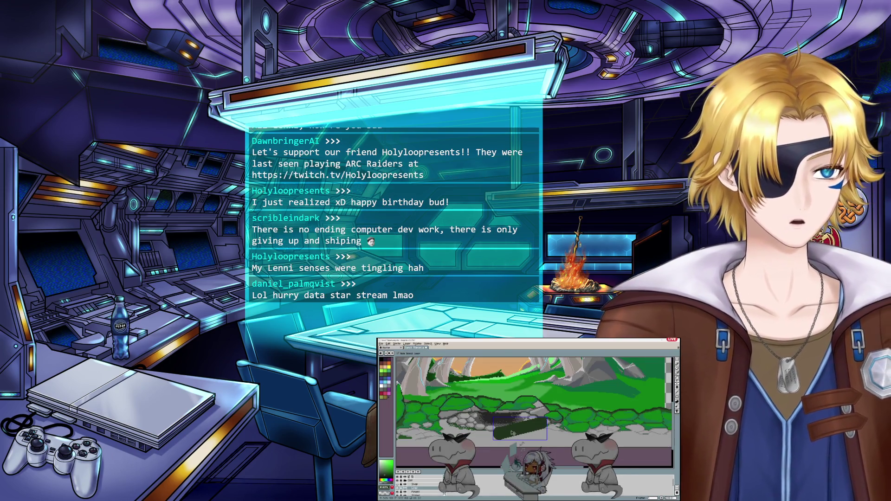
pyautogui.press('Escape')
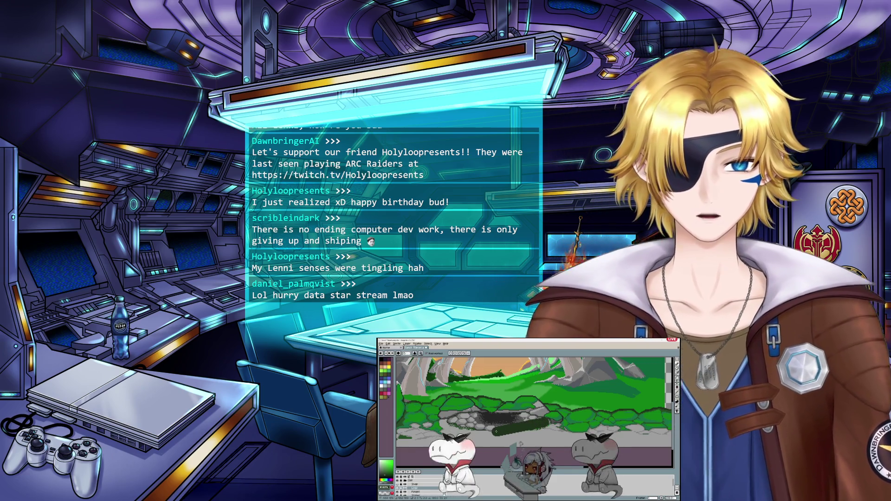
pyautogui.hotkey('ctrl', 'v')
pyautogui.press('Return')
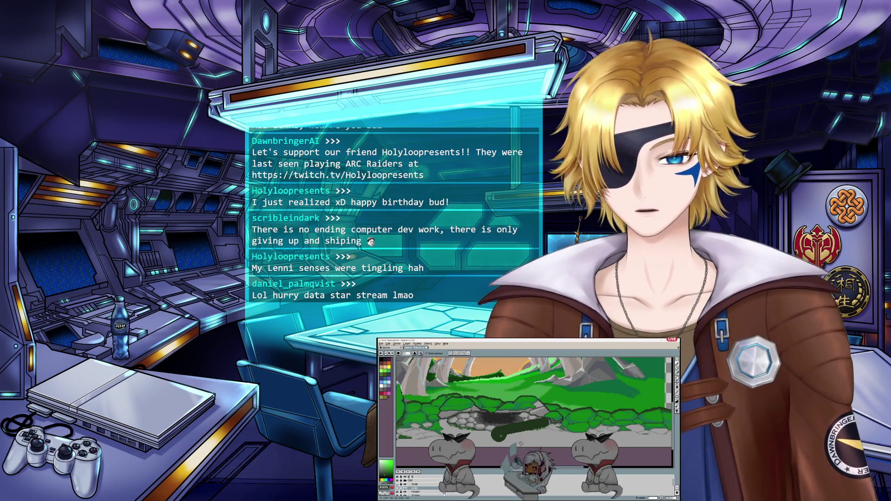
pyautogui.press('b')
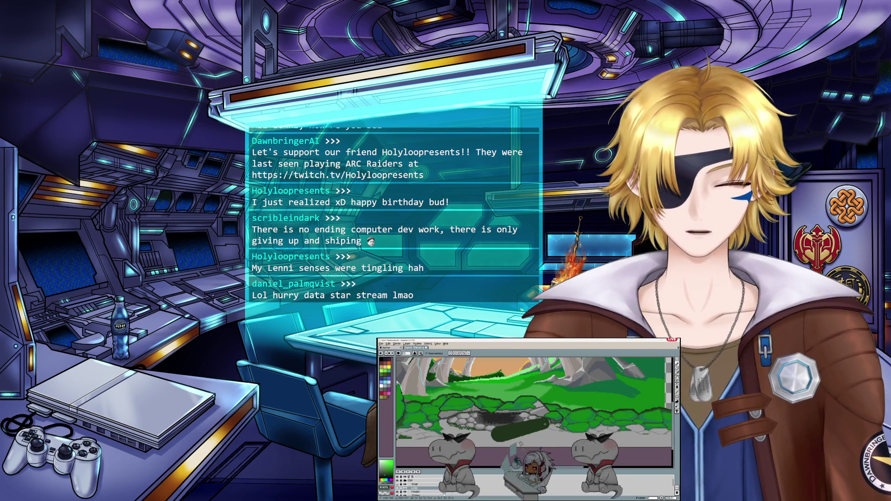
# Reposition the pasted green log with the Move tool
pyautogui.scroll(3, 544, 424)
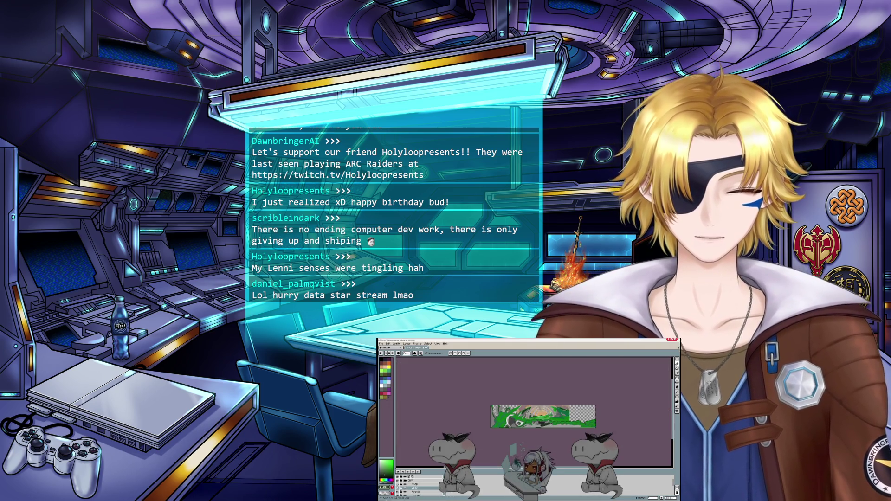
pyautogui.press('v')
pyautogui.press('b')
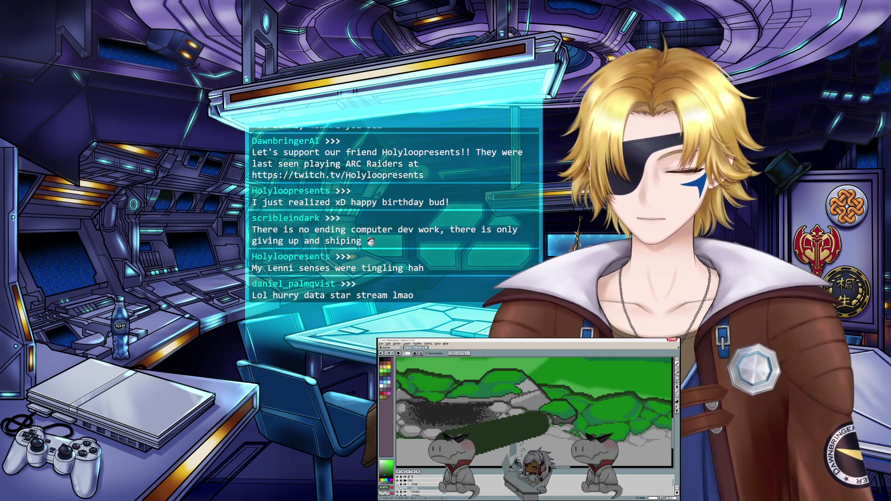
pyautogui.scroll(-3, 533, 409)
pyautogui.scroll(2, 534, 408)
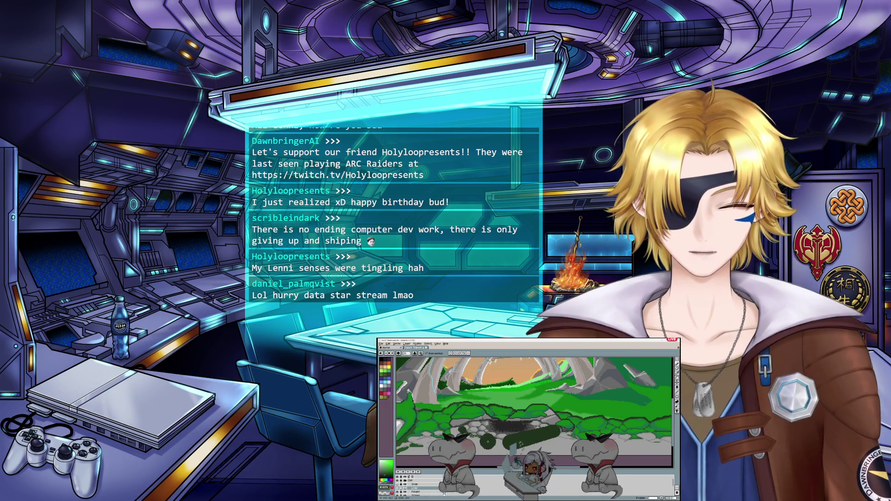
pyautogui.hscroll(3, 466, 422)
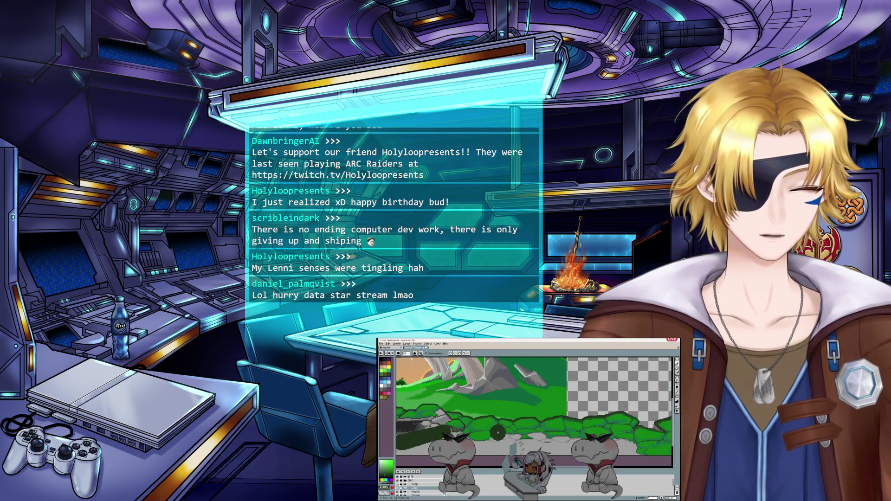
pyautogui.hscroll(-3, 496, 432)
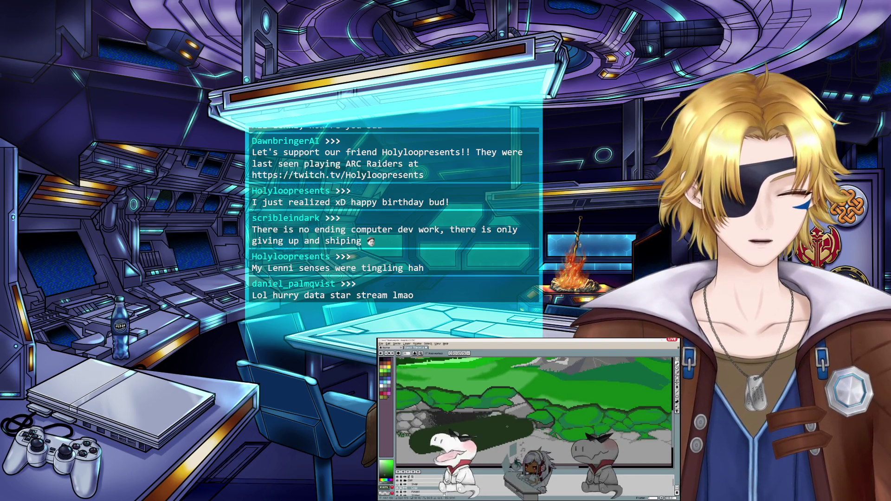
pyautogui.hscroll(-3, 506, 426)
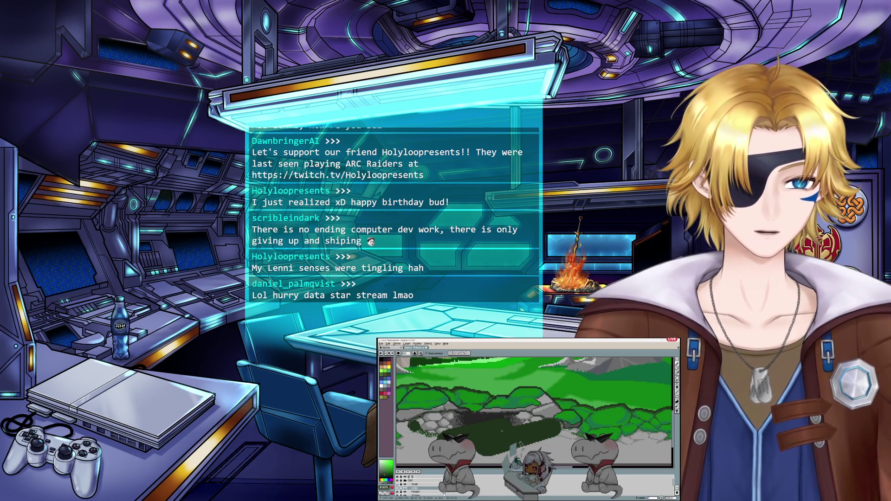
pyautogui.hscroll(-3, 502, 431)
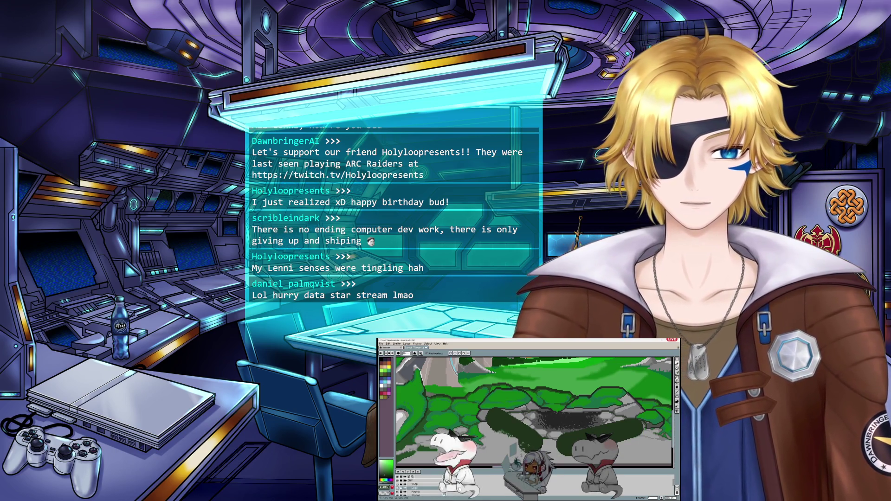
pyautogui.scroll(-2, 494, 417)
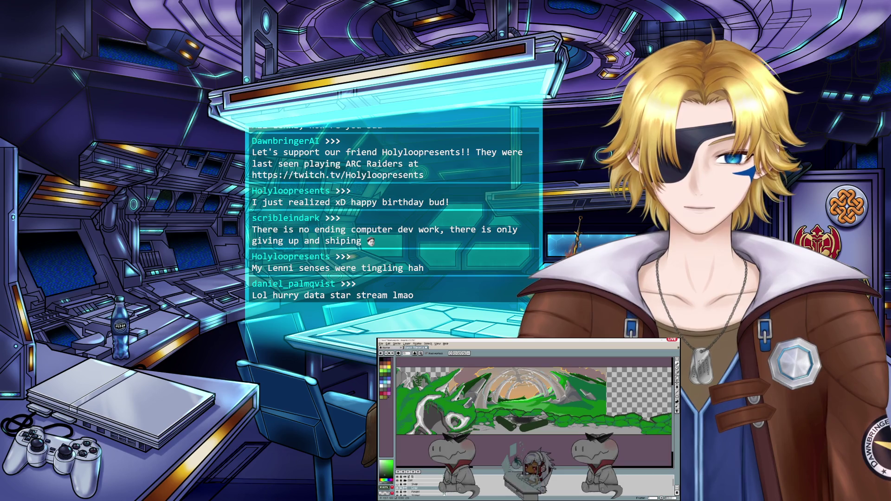
pyautogui.scroll(2, 530, 424)
# Deselect the logs, return to the Pencil and zoom the canvas out
pyautogui.press('v')
pyautogui.hotkey('ctrl', 'd')
pyautogui.press('b')
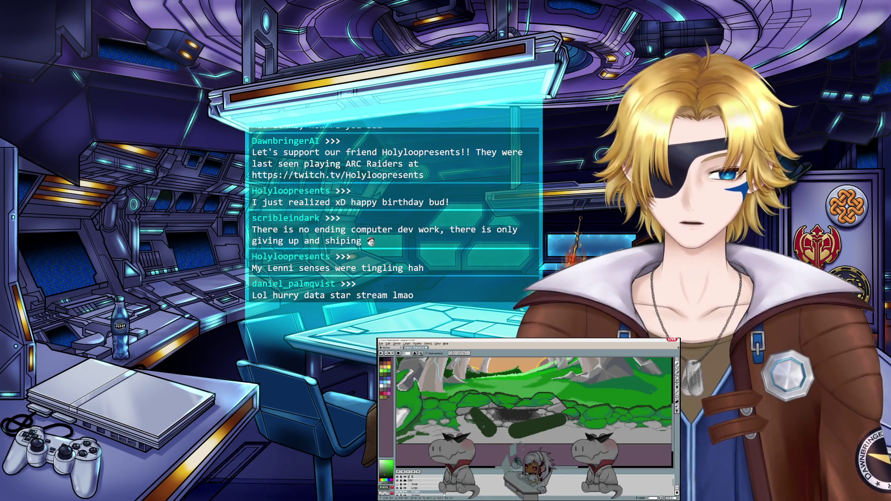
pyautogui.scroll(3, 484, 427)
pyautogui.scroll(-1, 486, 425)
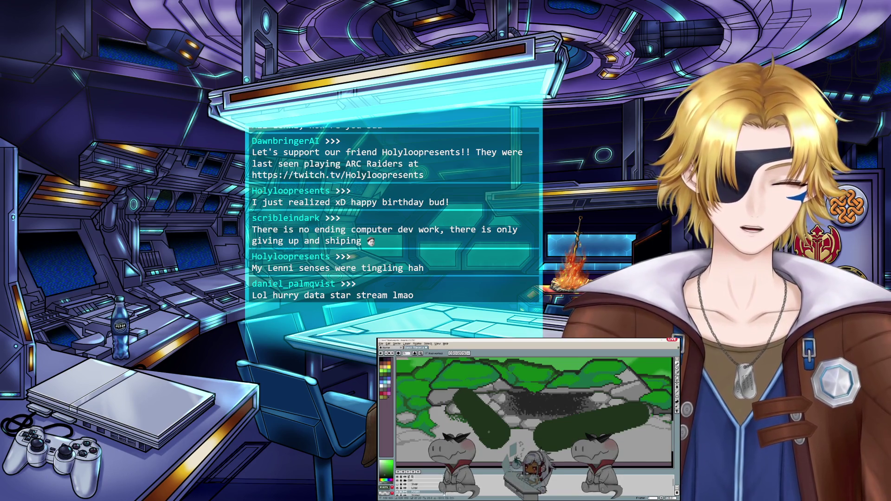
pyautogui.scroll(2, 489, 431)
pyautogui.scroll(-1, 473, 412)
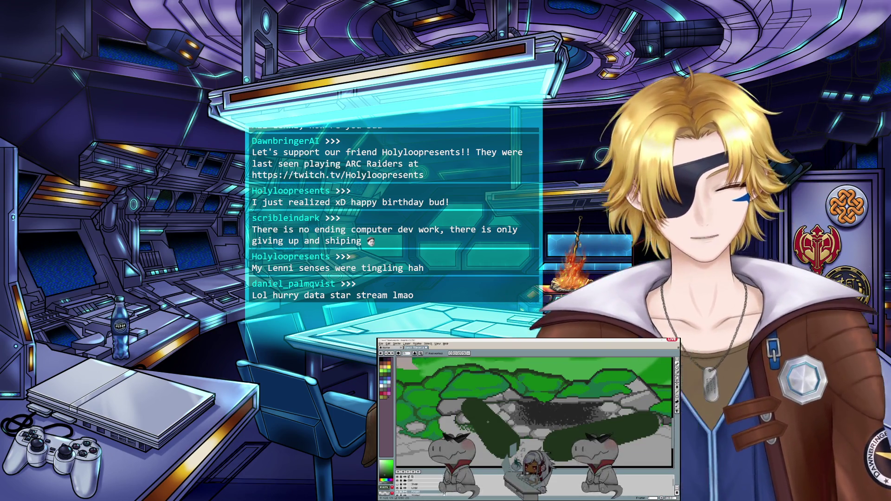
pyautogui.scroll(-1, 483, 416)
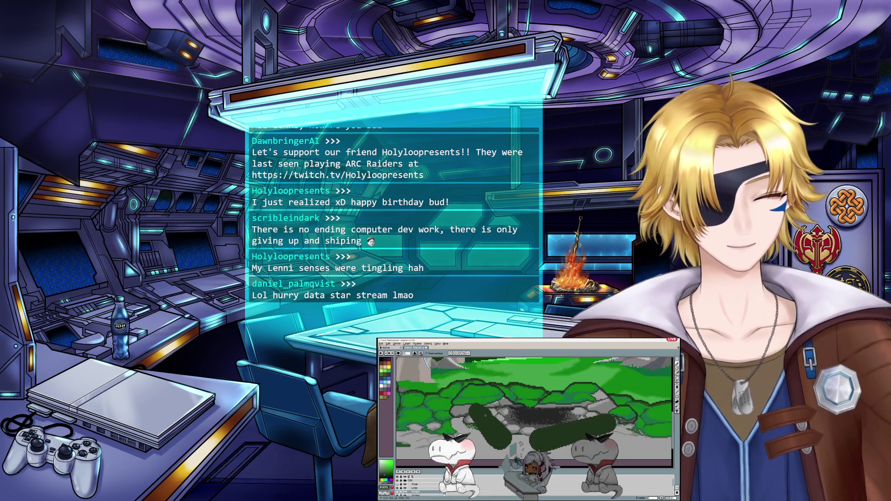
pyautogui.scroll(-2, 483, 415)
# Erase the left log with the Eraser
pyautogui.press('v')
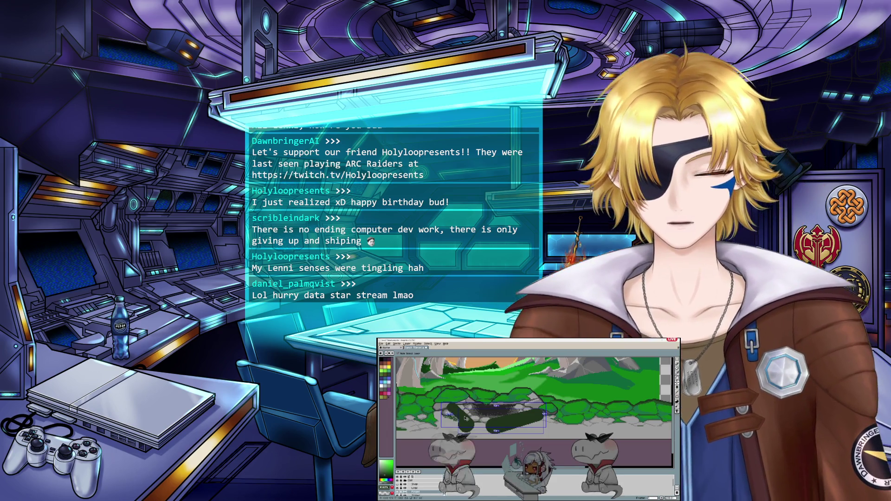
pyautogui.press('b')
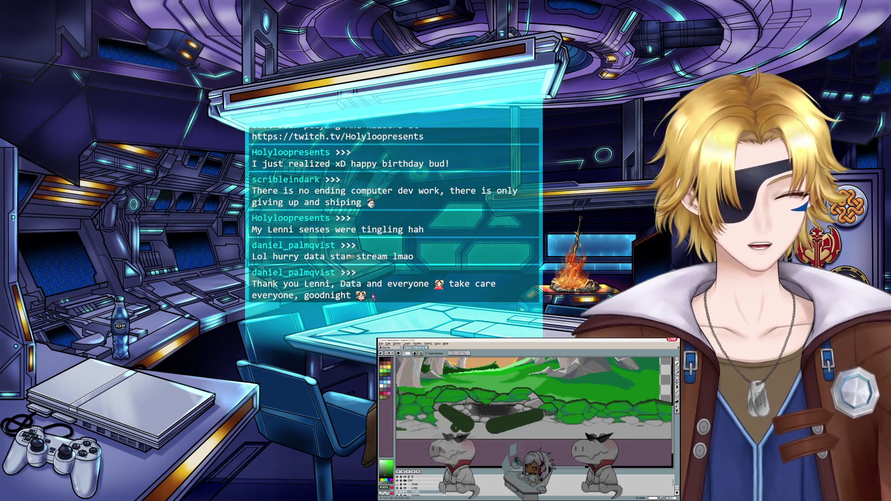
pyautogui.press('e')
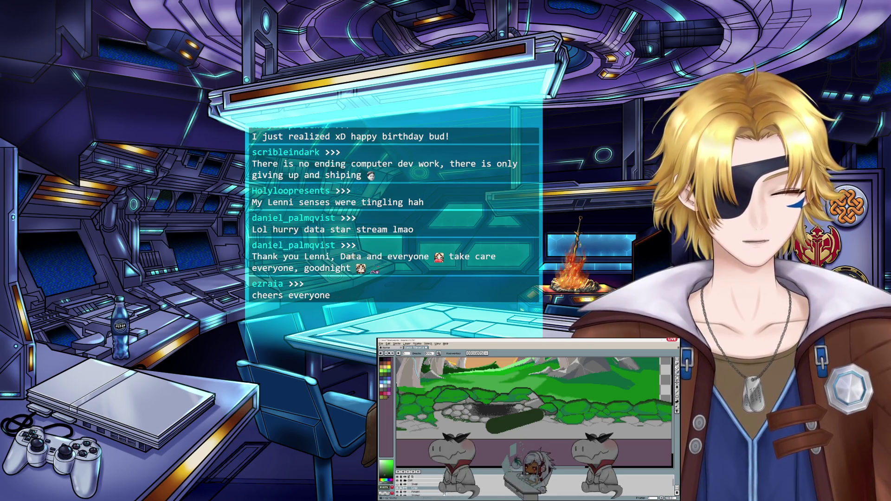
pyautogui.press('e')
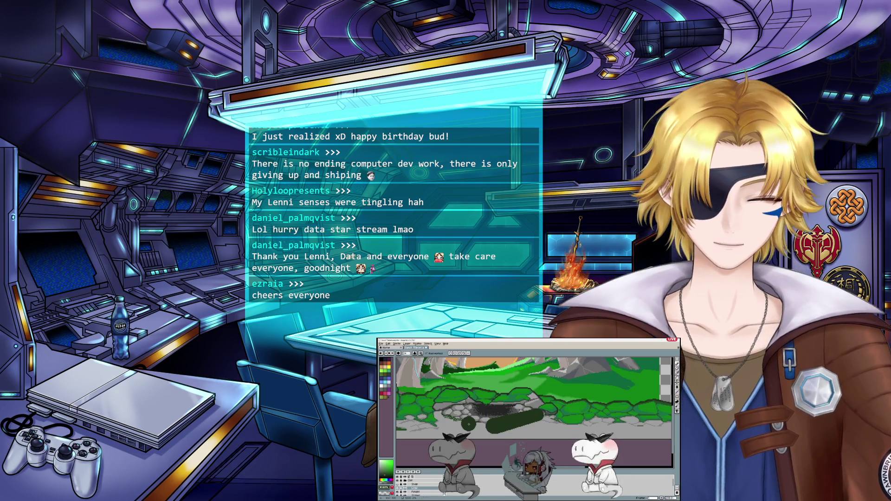
# Draw the left log as a diagonal dark-green stroke slanting up-left
pyautogui.hotkey('ctrl', 'z')
pyautogui.moveTo(473, 428); pyautogui.dragTo(449, 409)
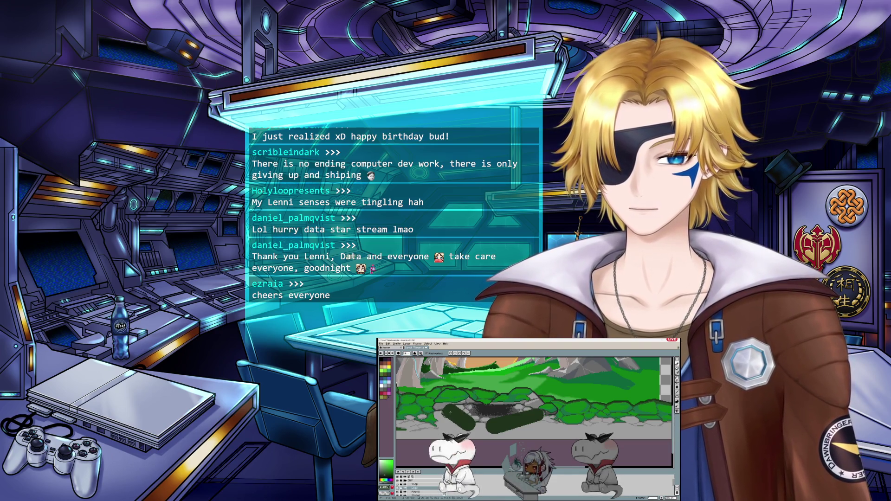
pyautogui.press('e')
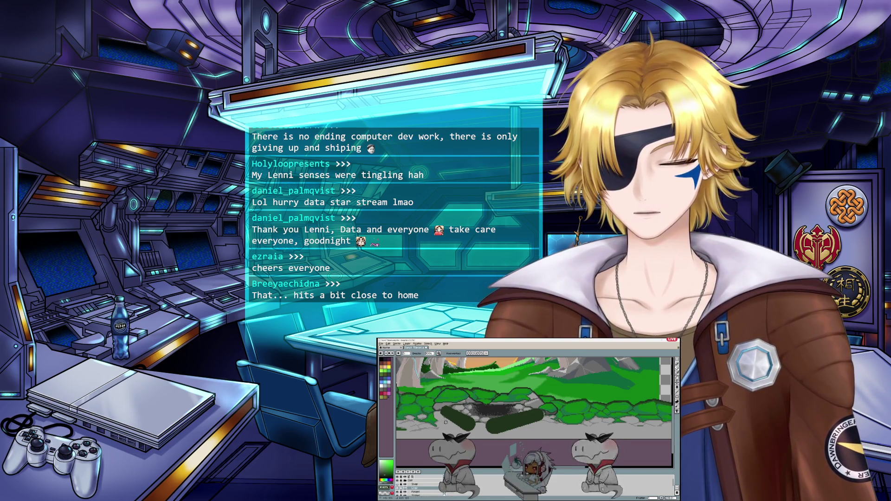
pyautogui.scroll(-1, 534, 399)
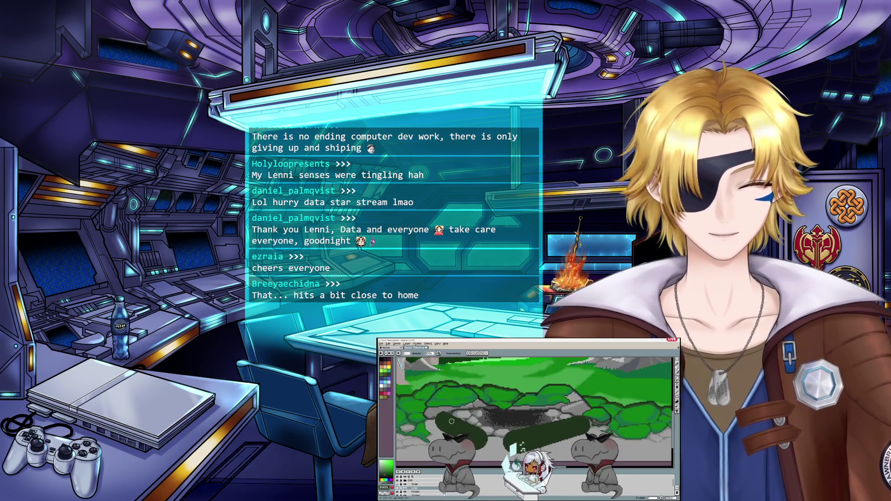
pyautogui.scroll(3, 454, 423)
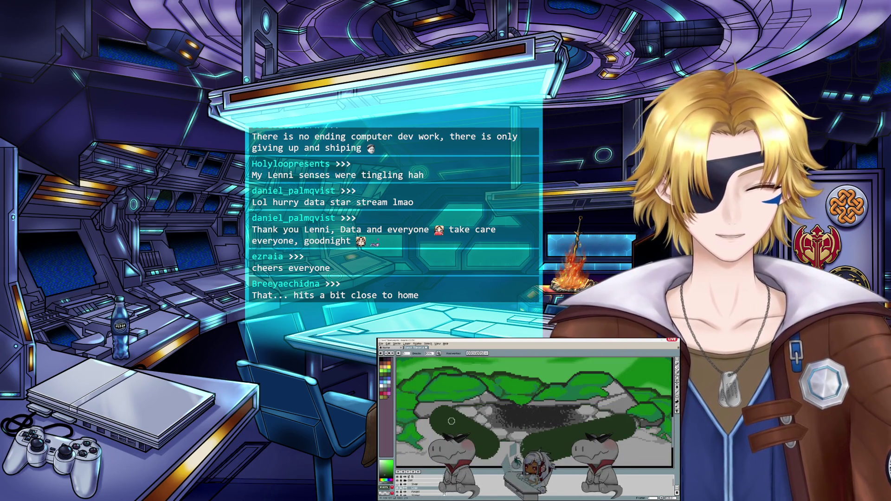
pyautogui.hotkey('ctrl', 'd')
pyautogui.press('b')
pyautogui.press('e')
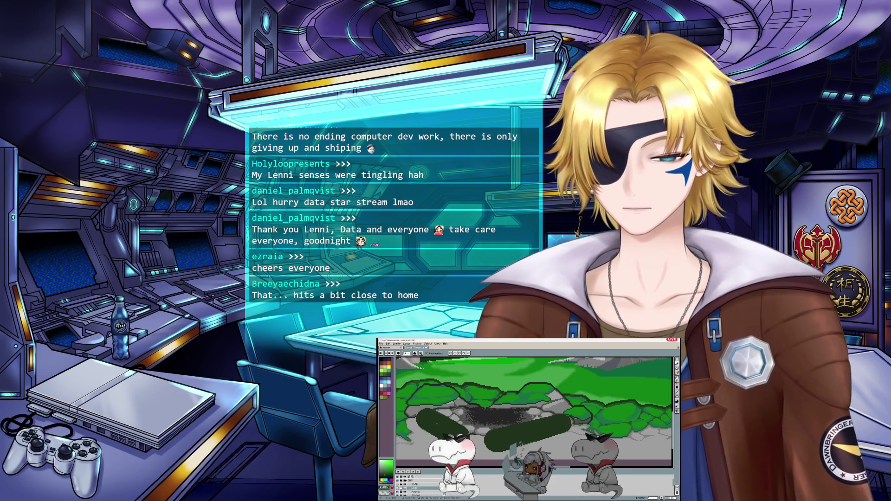
pyautogui.press('b')
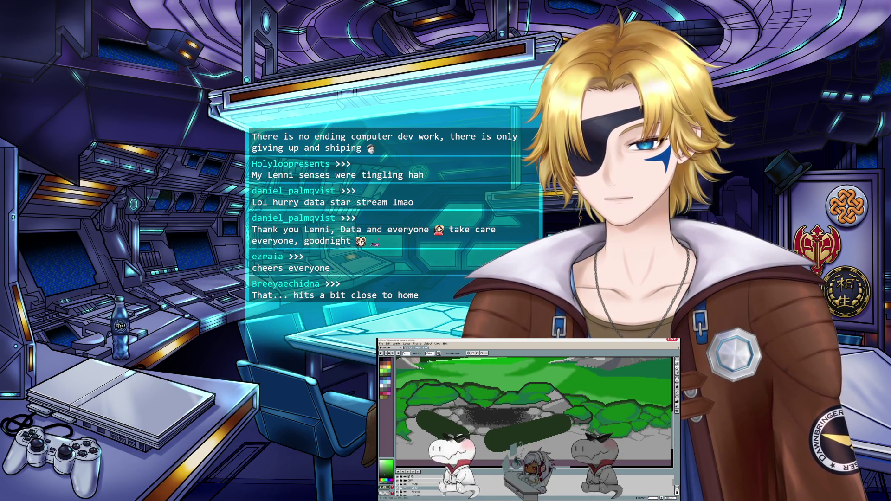
pyautogui.scroll(-3, 472, 421)
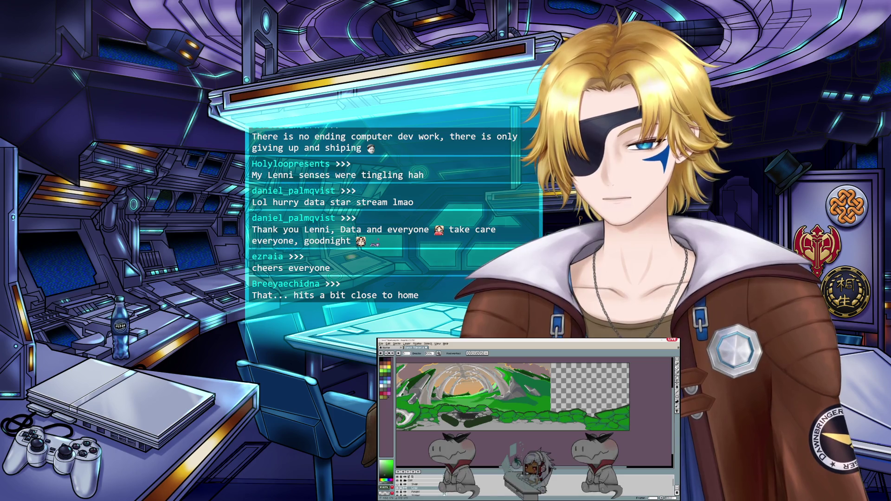
pyautogui.scroll(3, 476, 419)
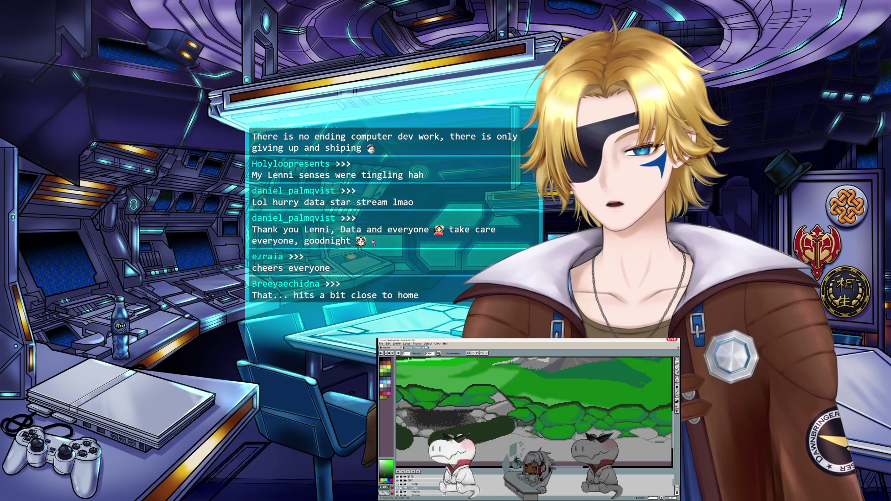
pyautogui.scroll(-3, 478, 420)
pyautogui.scroll(2, 453, 423)
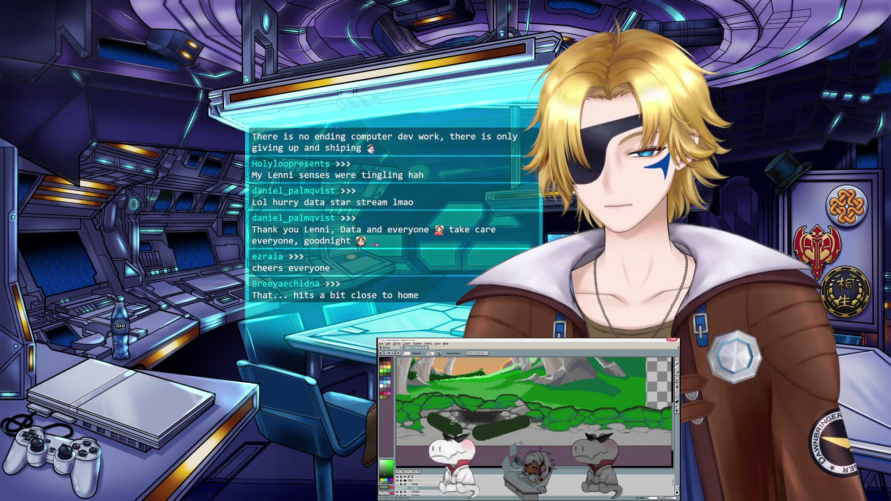
pyautogui.scroll(1, 452, 423)
pyautogui.press('v')
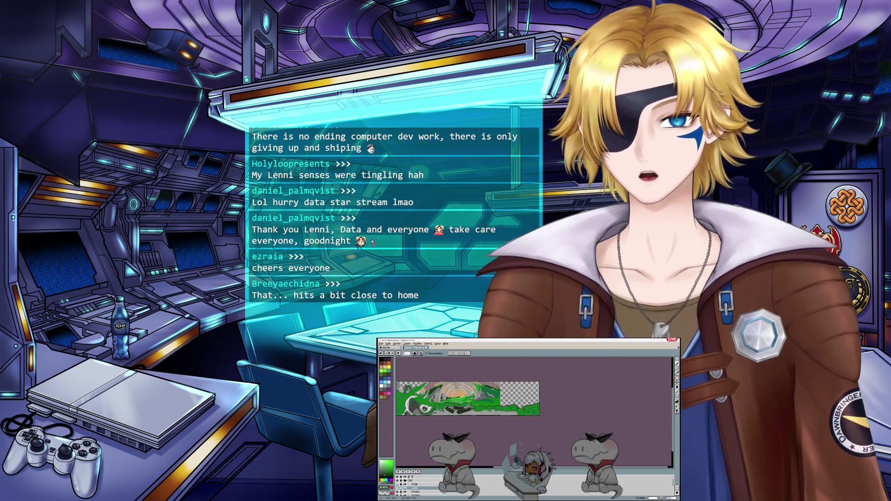
pyautogui.scroll(2, 451, 410)
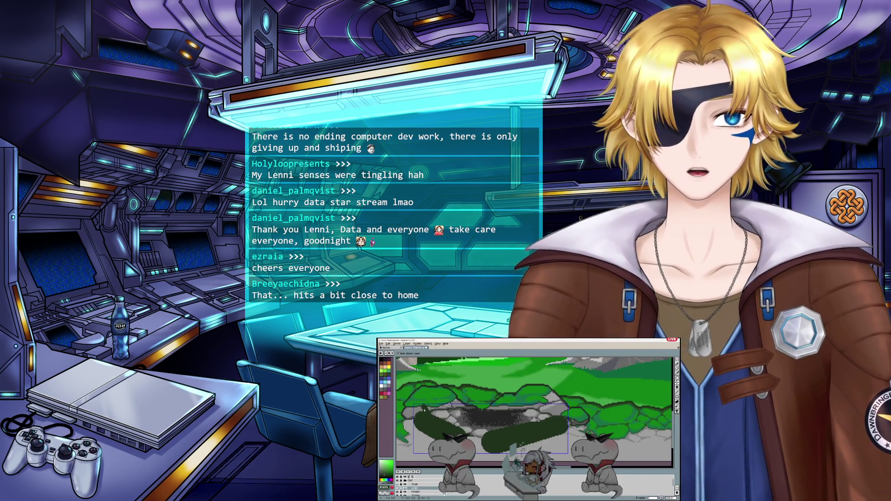
pyautogui.scroll(-1, 534, 408)
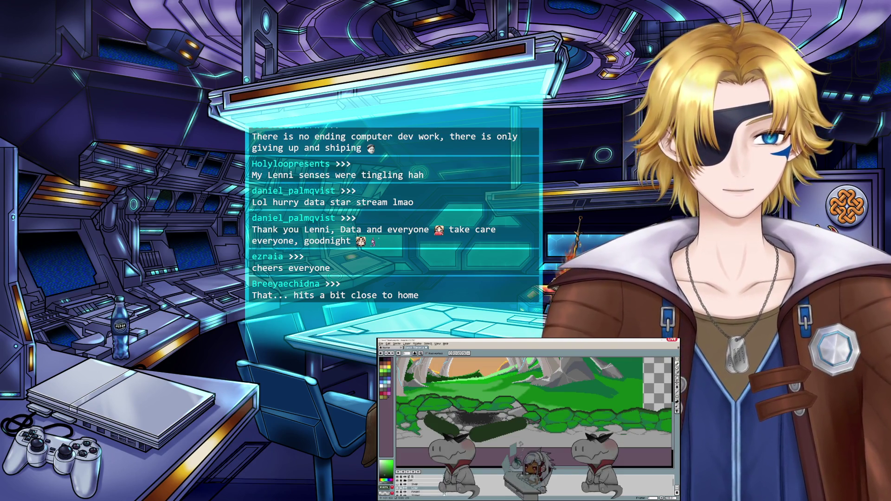
pyautogui.scroll(1, 533, 408)
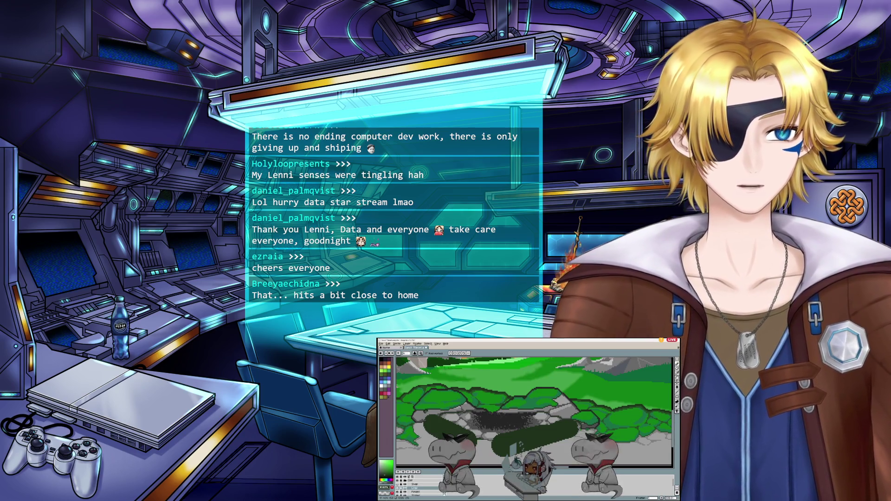
pyautogui.press('b')
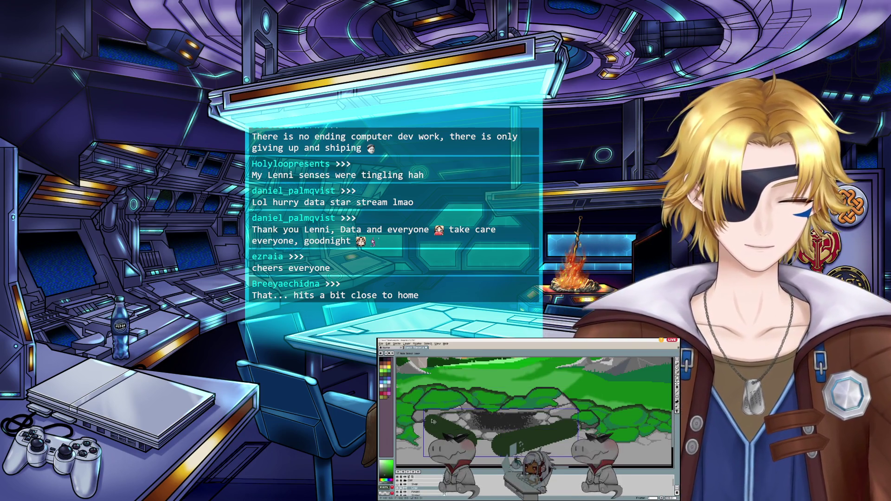
pyautogui.scroll(-2, 440, 424)
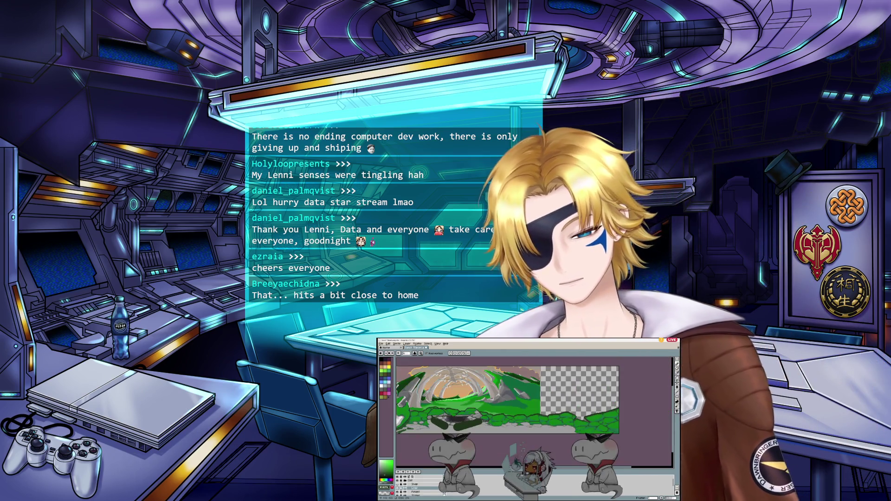
pyautogui.scroll(2, 440, 424)
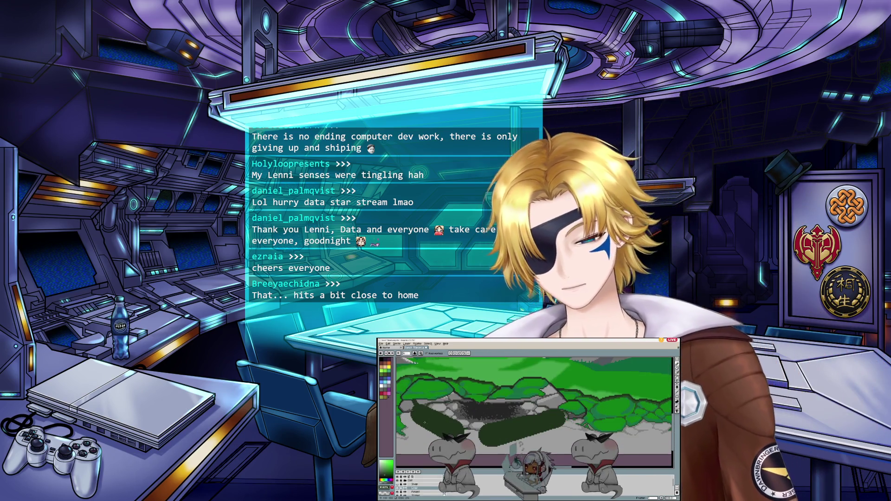
pyautogui.scroll(-2, 439, 424)
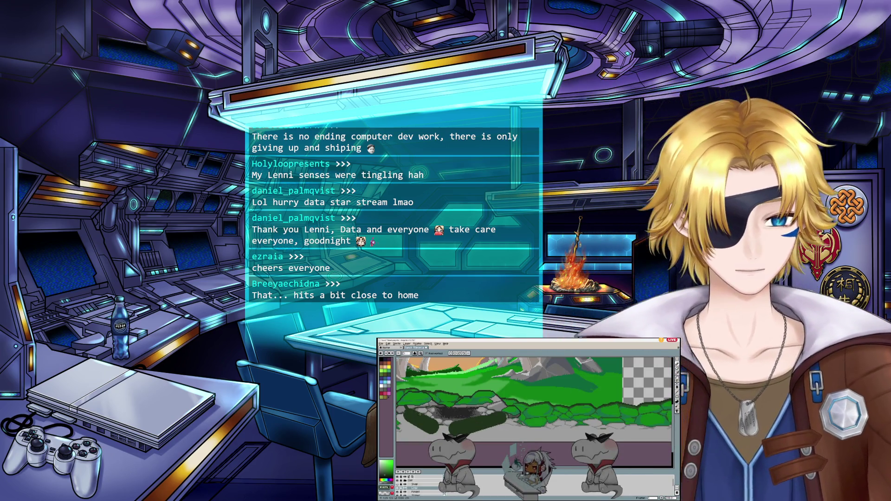
pyautogui.scroll(2, 421, 411)
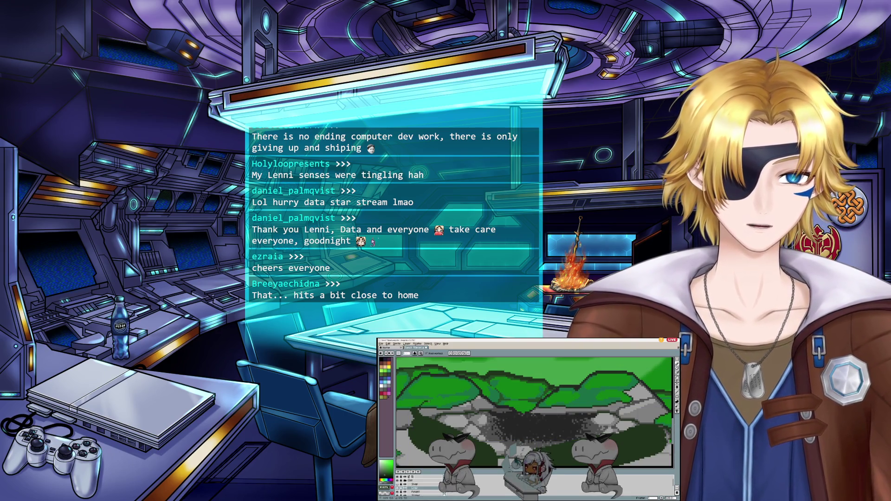
pyautogui.scroll(-2, 424, 407)
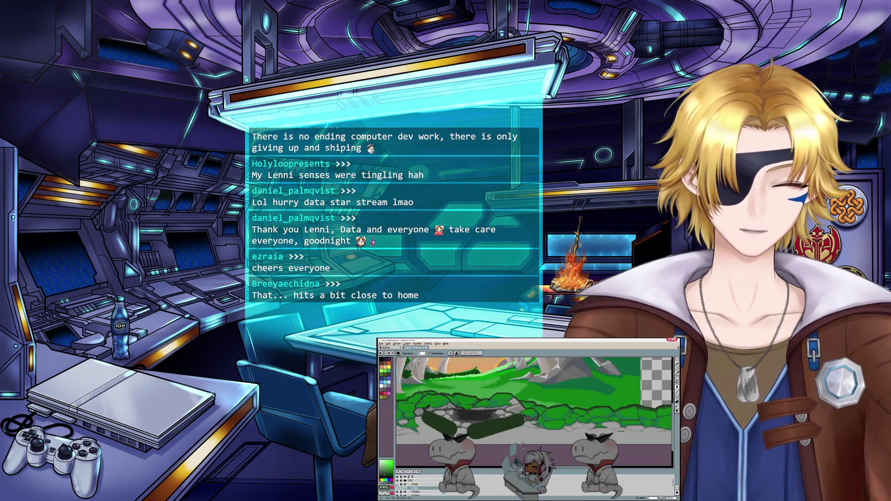
pyautogui.scroll(2, 416, 410)
pyautogui.scroll(1, 415, 410)
pyautogui.scroll(-1, 414, 410)
pyautogui.press('b')
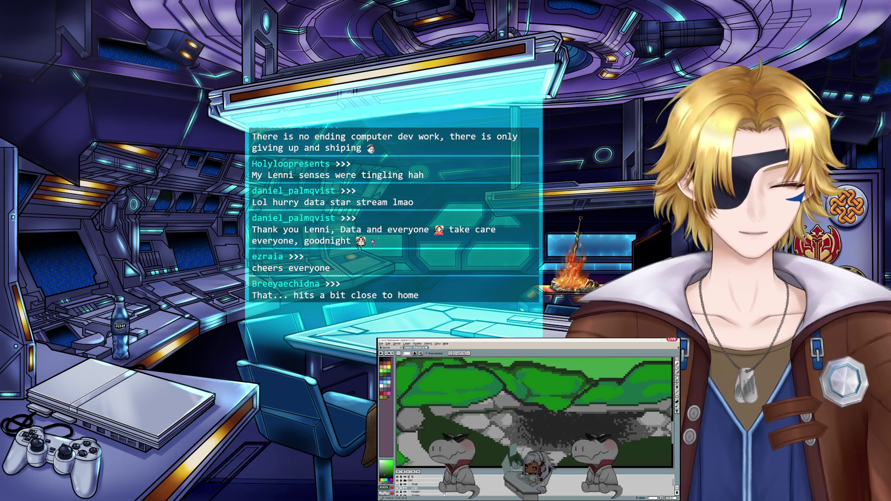